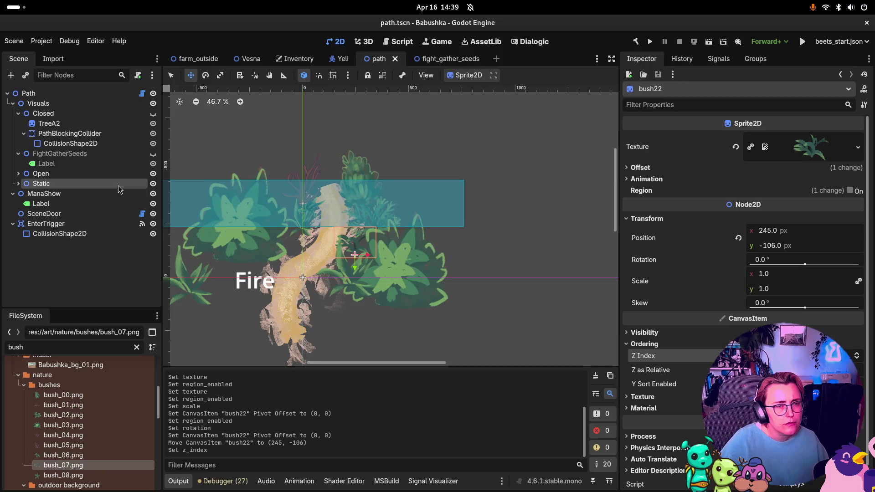
Hide the Fire label under ManaShow, save the path scene and run the project.
left_click(153, 203)
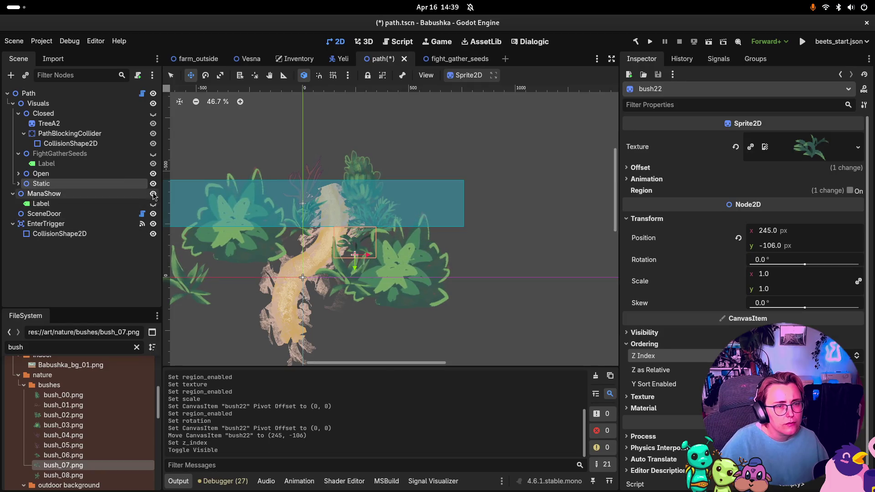
left_click(153, 194)
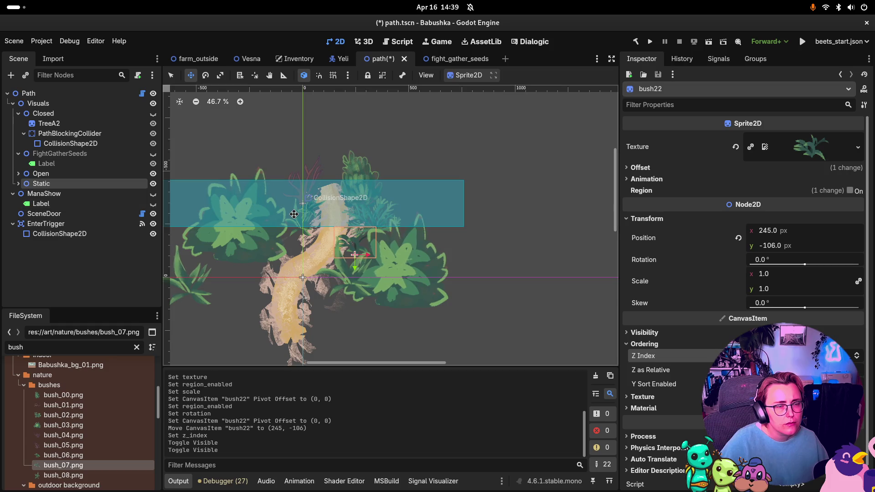
left_click(153, 204)
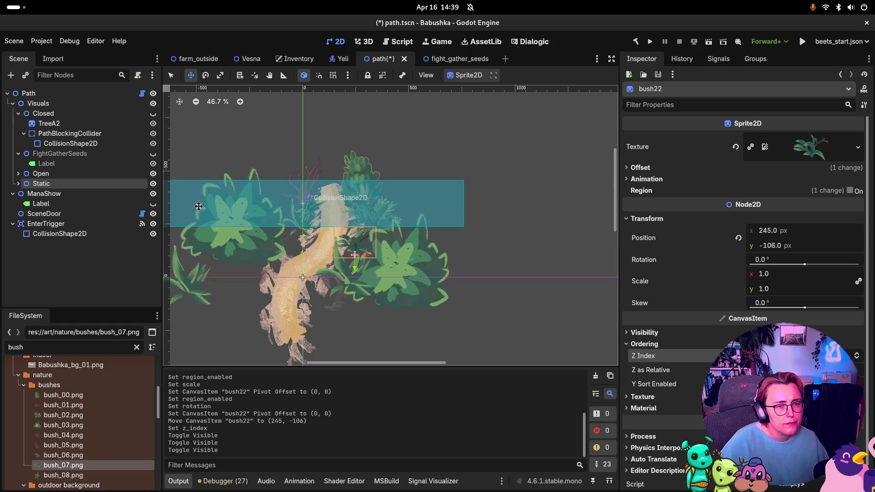
key("ctrl+s")
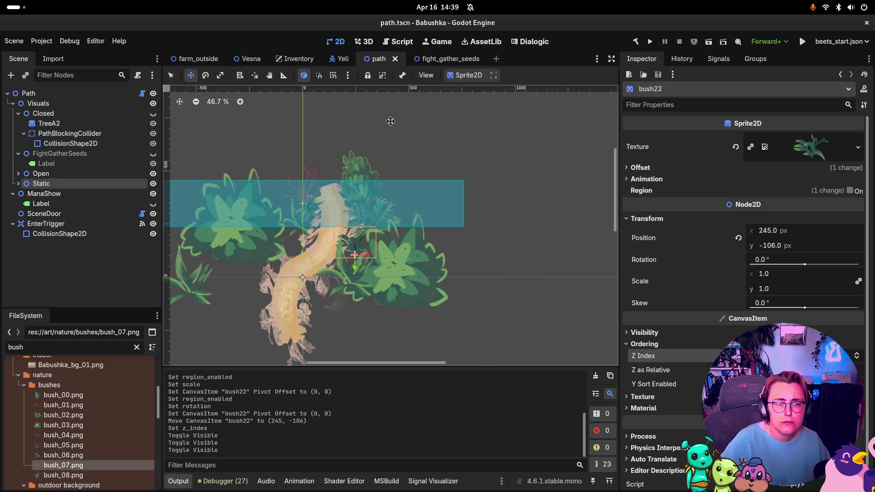
left_click(650, 41)
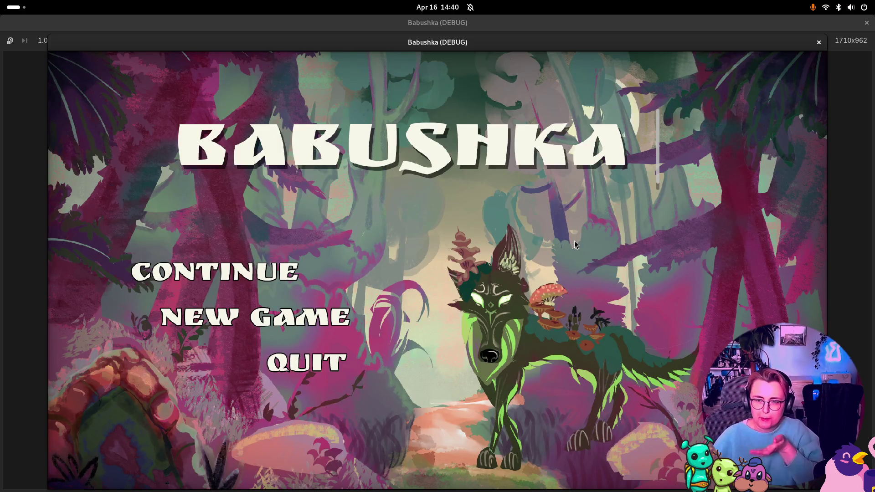
Start a new game and walk through the bedroom and out the dark door.
left_click(379, 314)
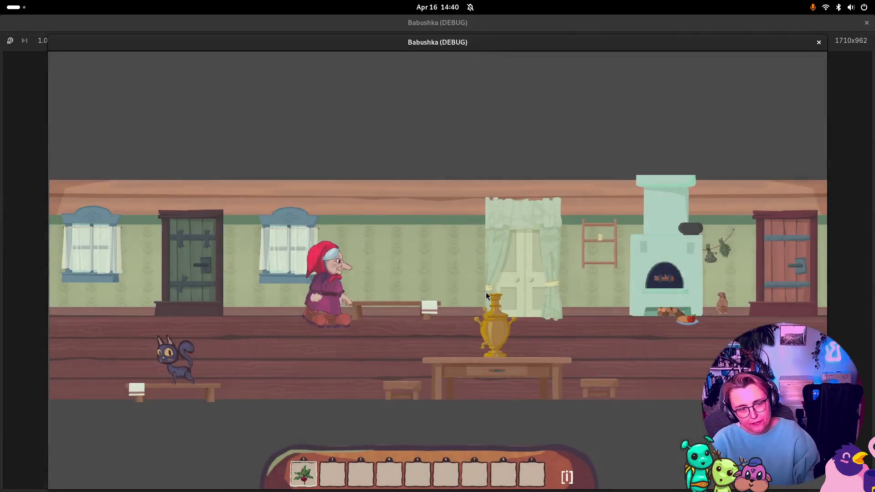
left_click(486, 295)
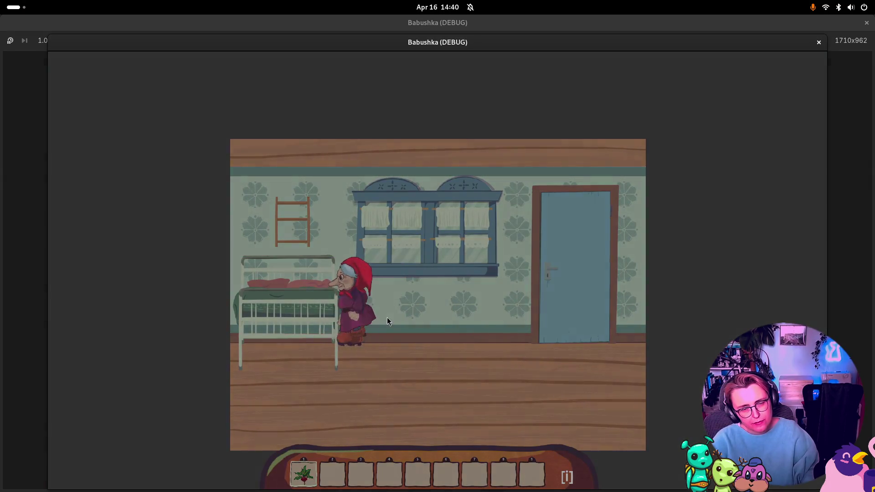
left_click(423, 319)
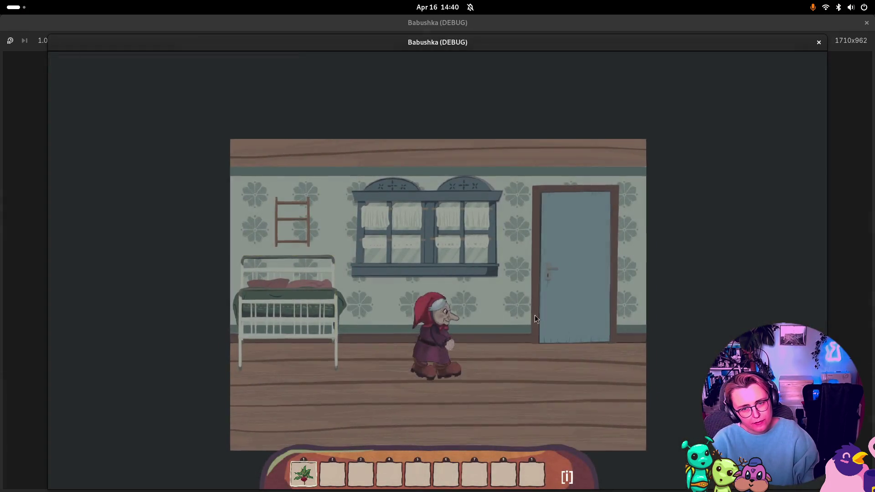
left_click(534, 315)
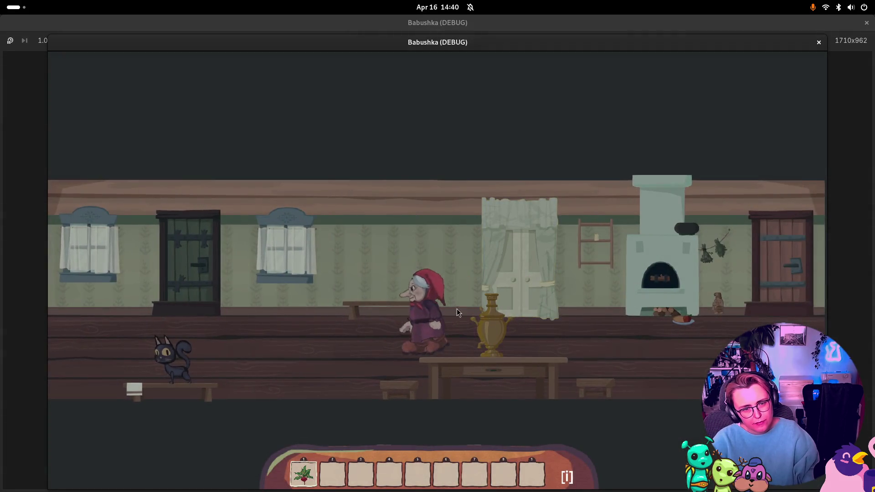
left_click(217, 256)
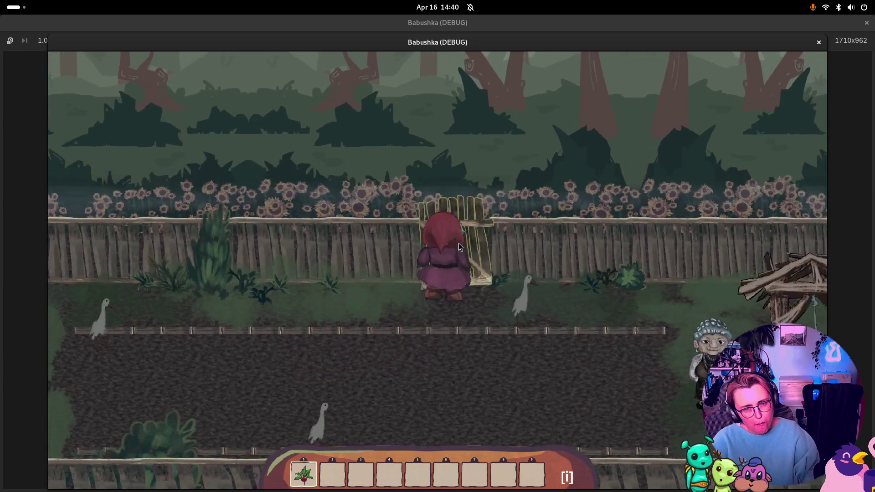
Walk from the garden across the forest clearing toward the back bushes, then close the game.
left_click(458, 246)
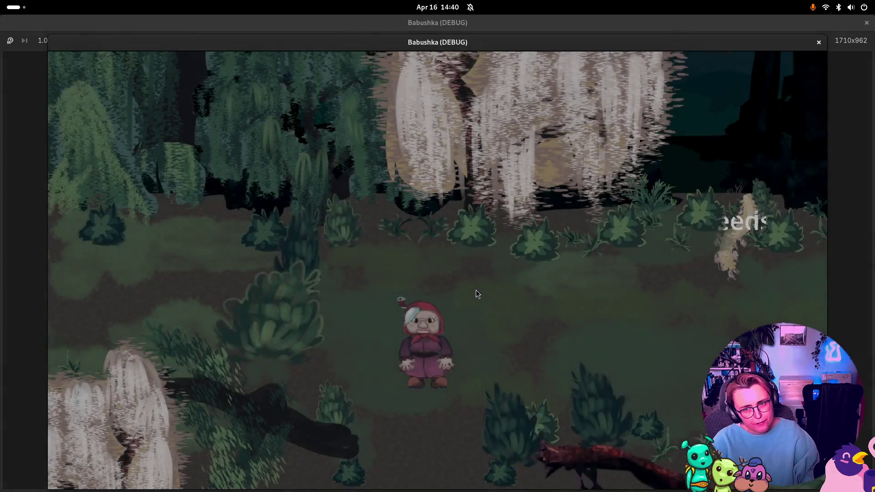
mouse_move(475, 290)
left_mouse_down()
mouse_move(523, 286)
mouse_move(526, 274)
left_mouse_up()
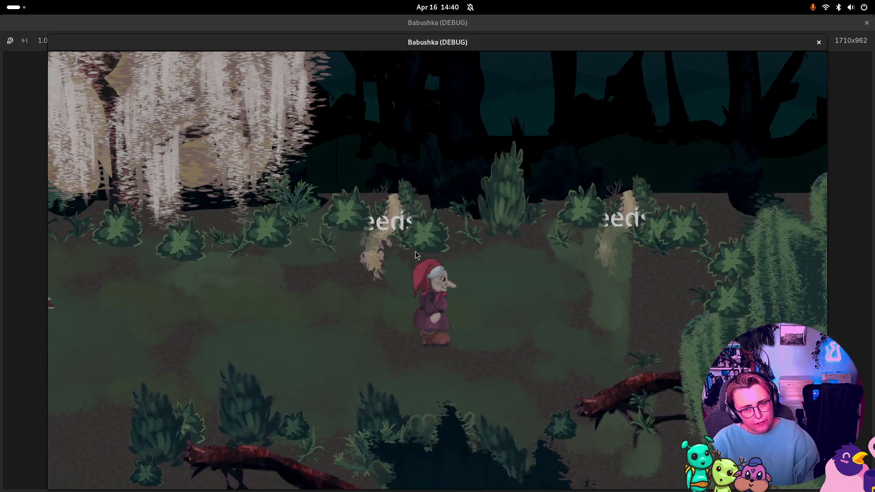
left_click(482, 254)
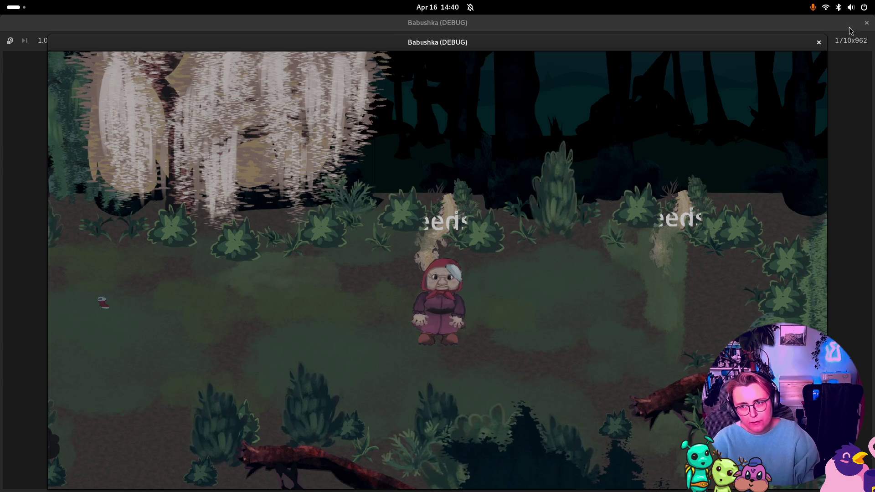
left_click(818, 43)
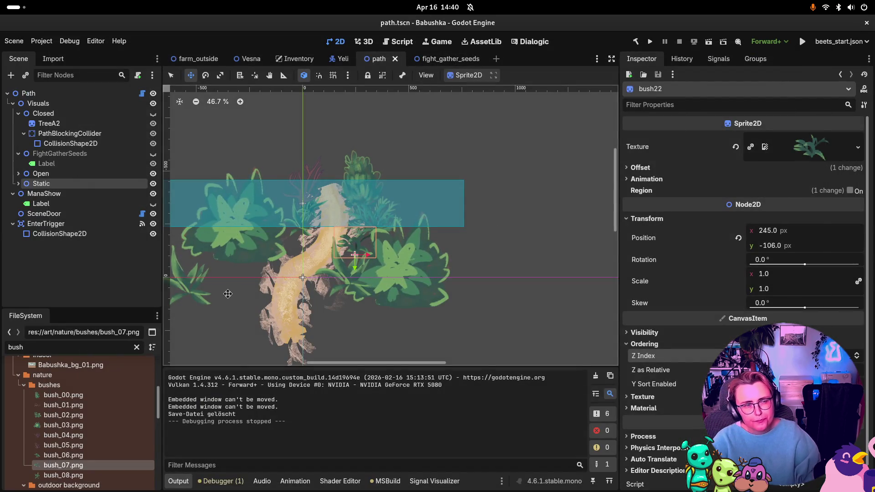
Make ManaShow's Fire label visible again, select the Path root and switch to Rider.
double_click(51, 195)
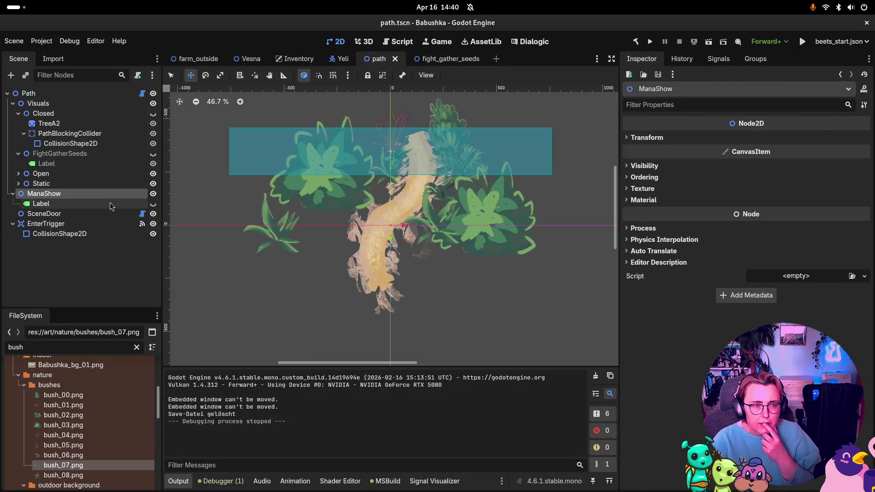
left_click(146, 206)
left_click(154, 205)
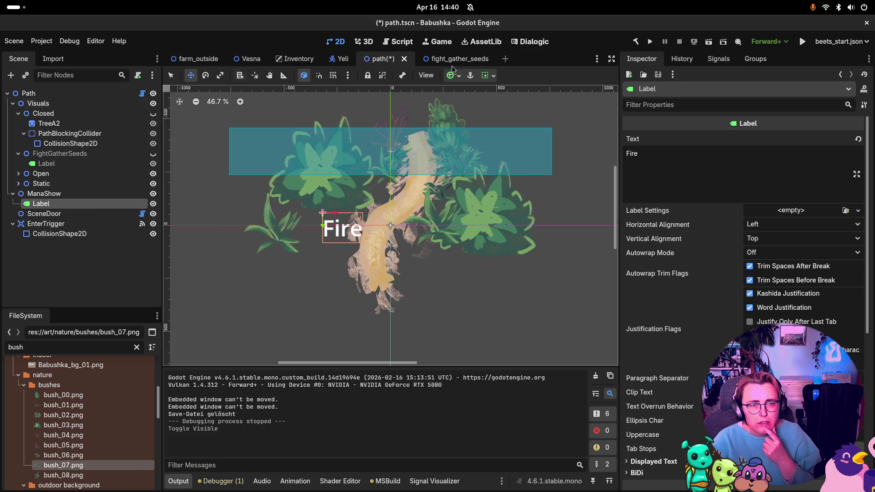
left_click(69, 92)
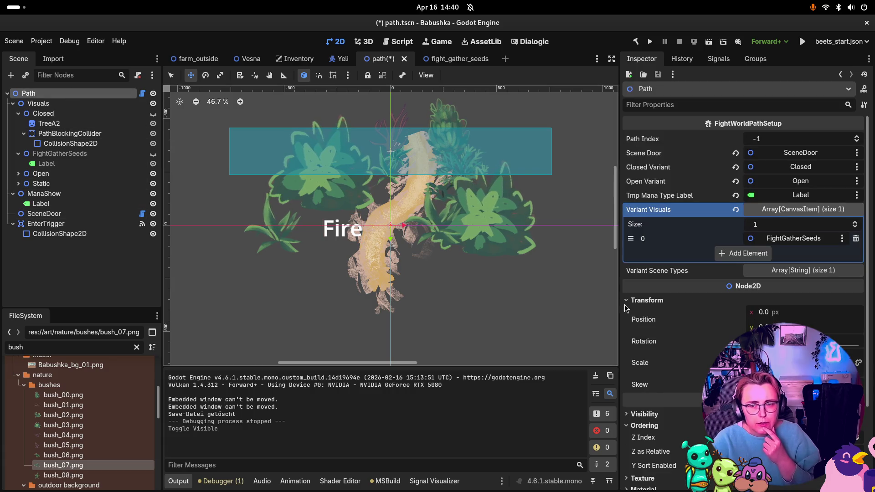
key("alt+Tab")
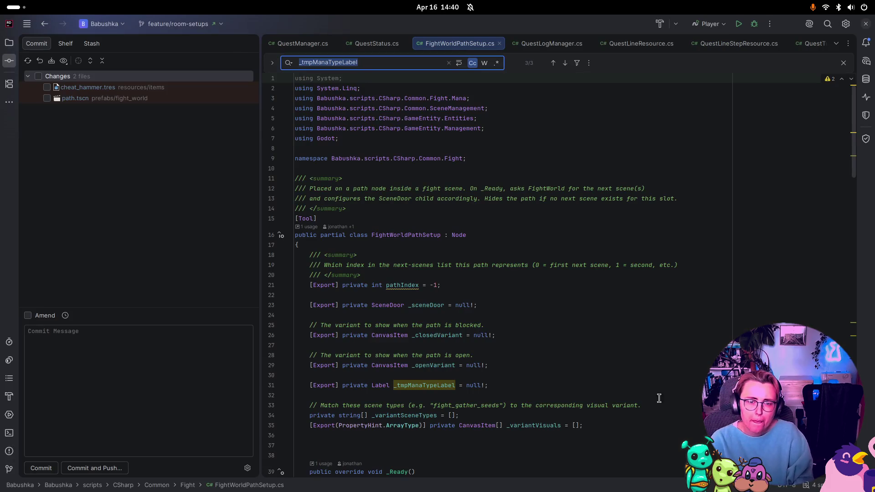
Trace the _tmpManaTypeLabel usages in FightWorldPathSetup.cs with Find, then return to Godot.
scroll(659, 398, "down", 1)
left_click(432, 355)
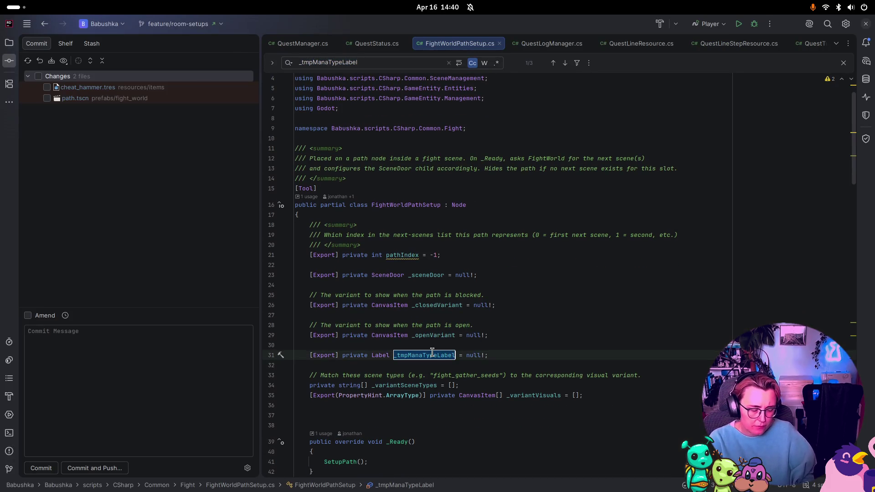
key("ctrl+f")
key("Return")
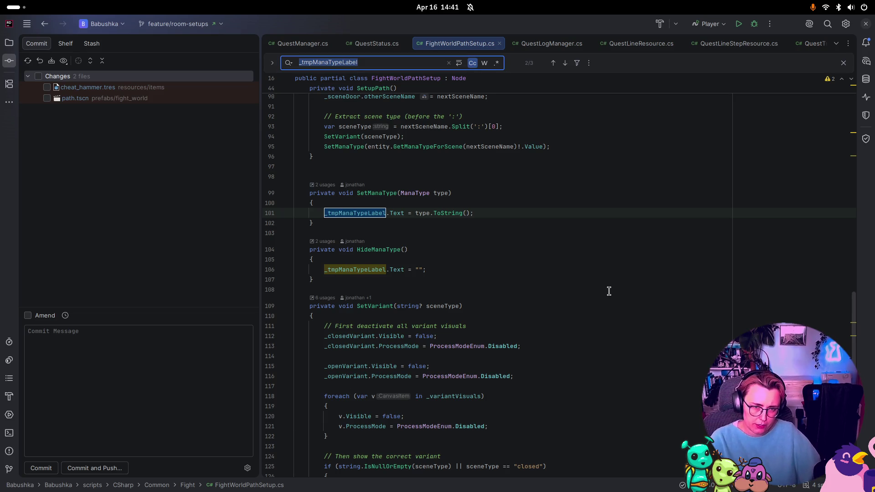
key("super")
left_click(390, 318)
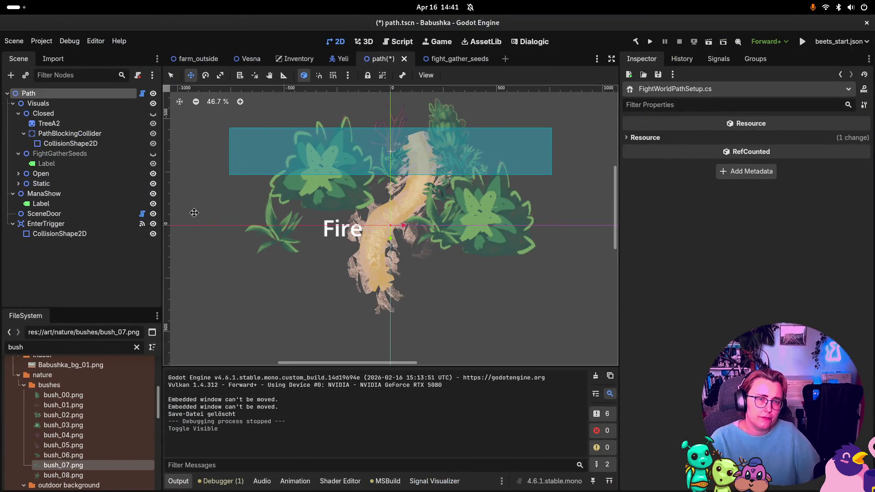
Save the path scene, compare it with fight_gather_seeds, and settle on the fight_gather_seeds scene.
key("ctrl+s")
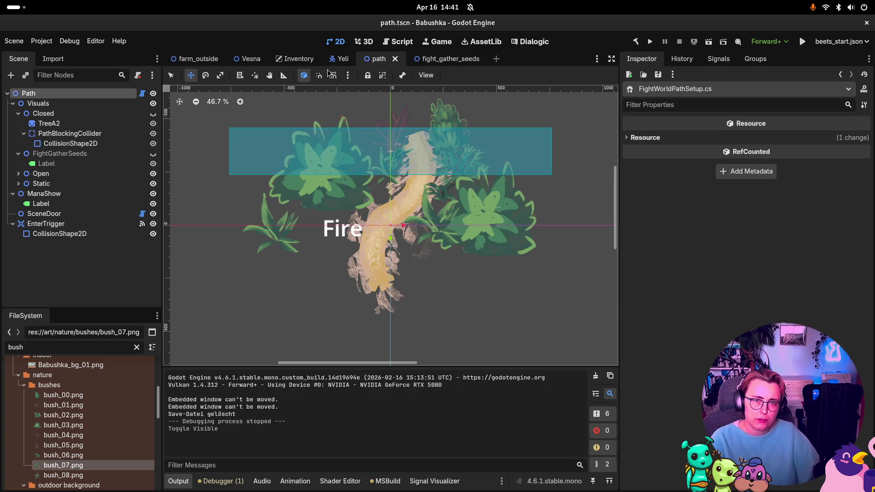
left_click(436, 61)
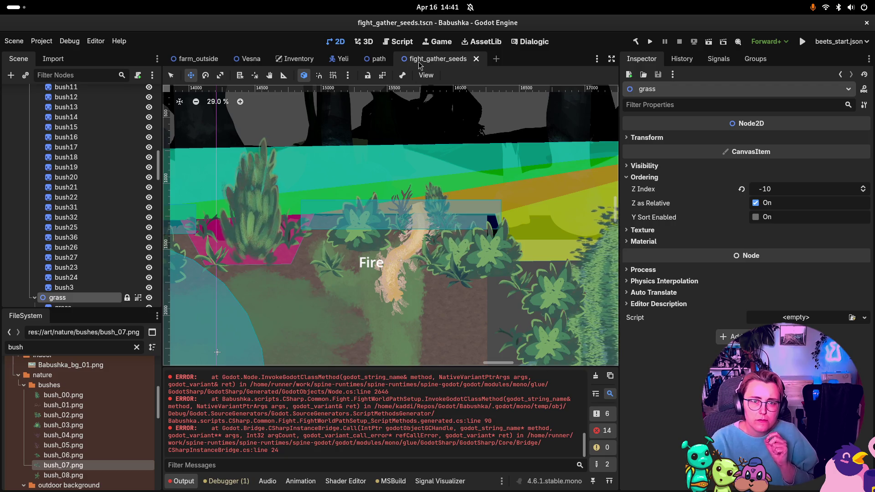
mouse_move(360, 55)
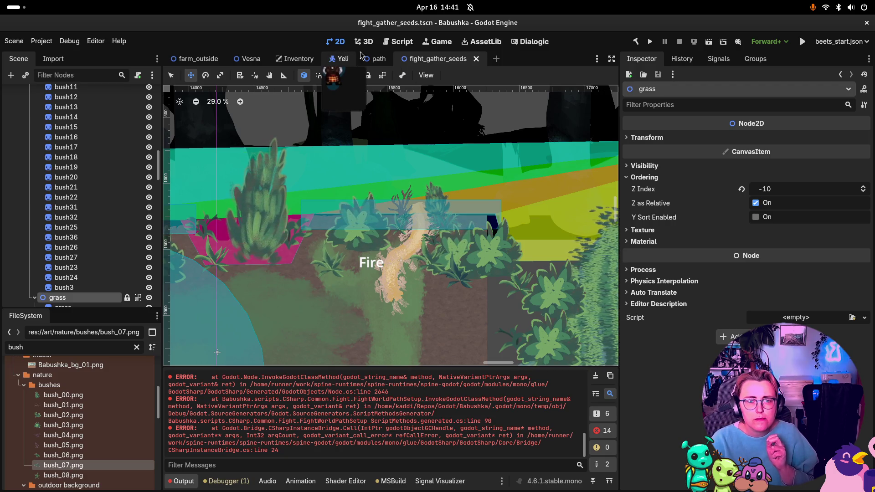
left_click(373, 58)
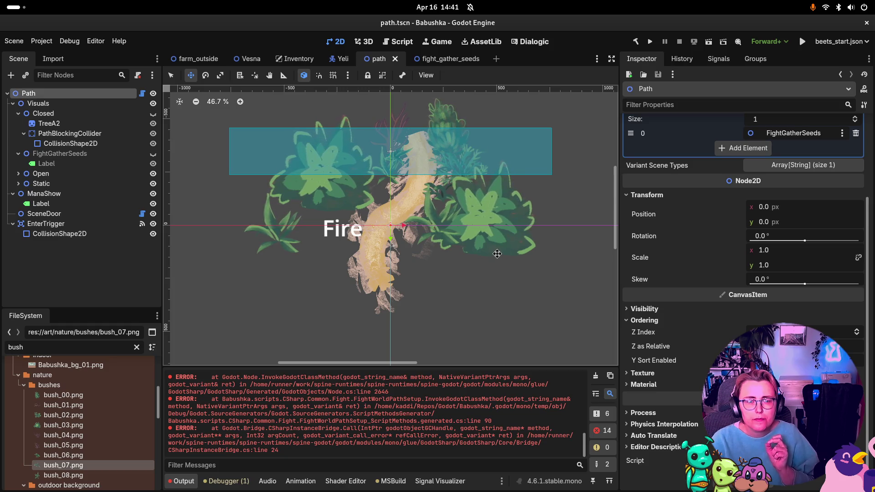
scroll(474, 191, "down", 2)
scroll(446, 110, "up", 3)
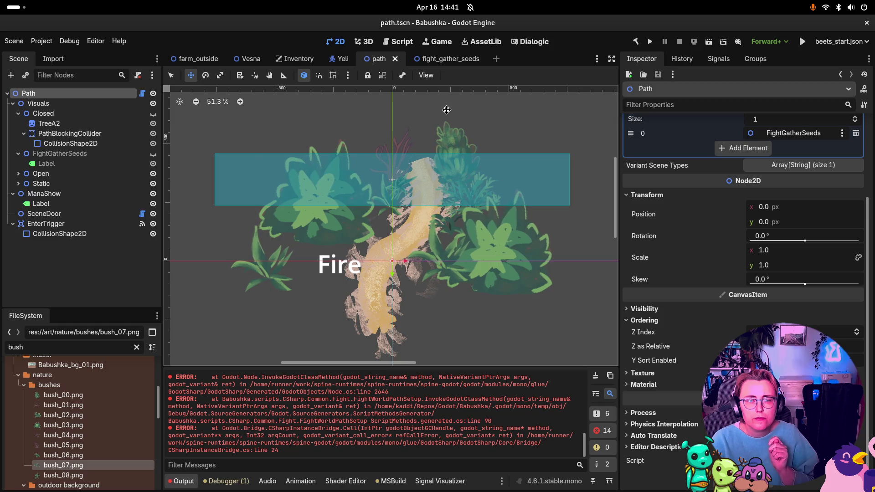
scroll(480, 197, "down", 4)
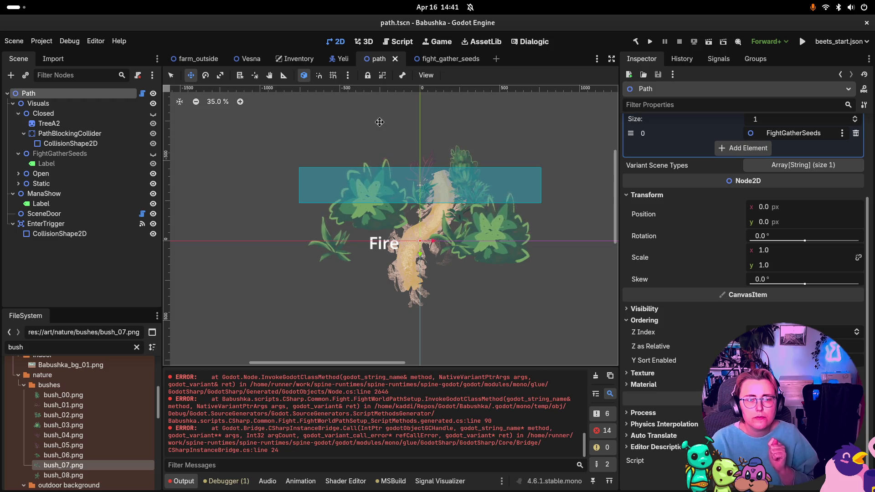
left_click(454, 61)
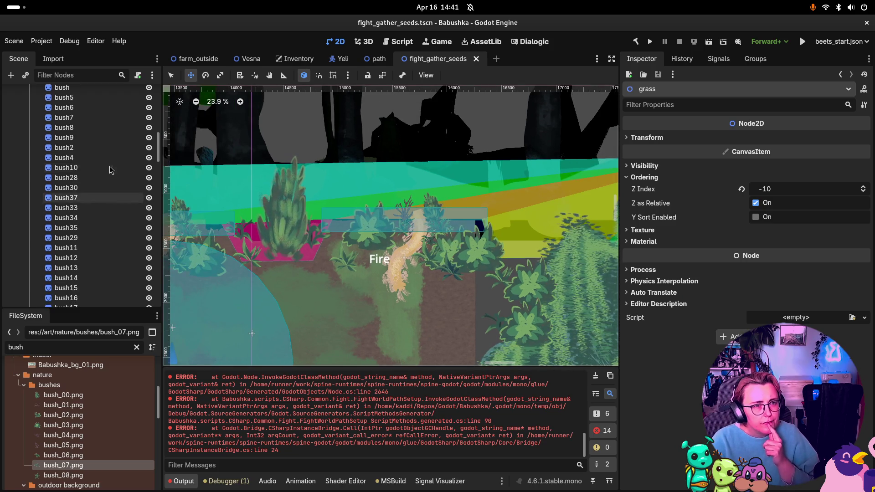
scroll(100, 167, "up", 5)
scroll(98, 176, "up", 5)
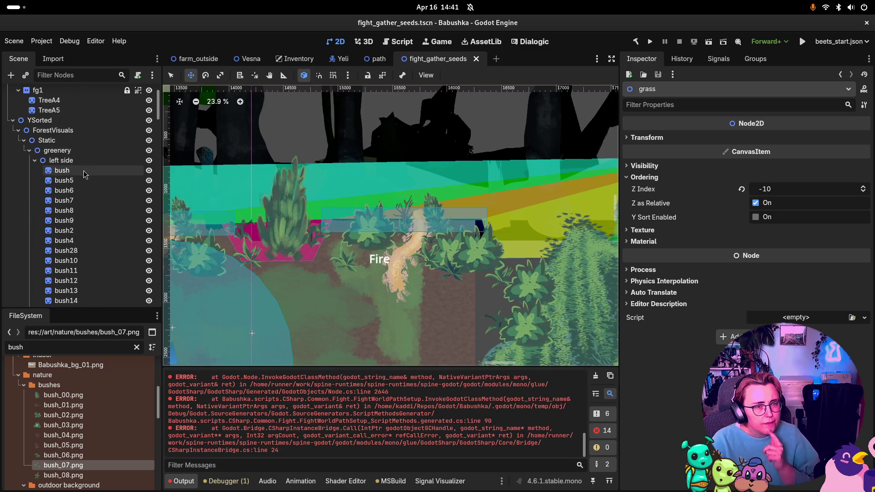
Give the bush and bush5 sprites the bush_00.png texture with Region disabled.
left_click(61, 168)
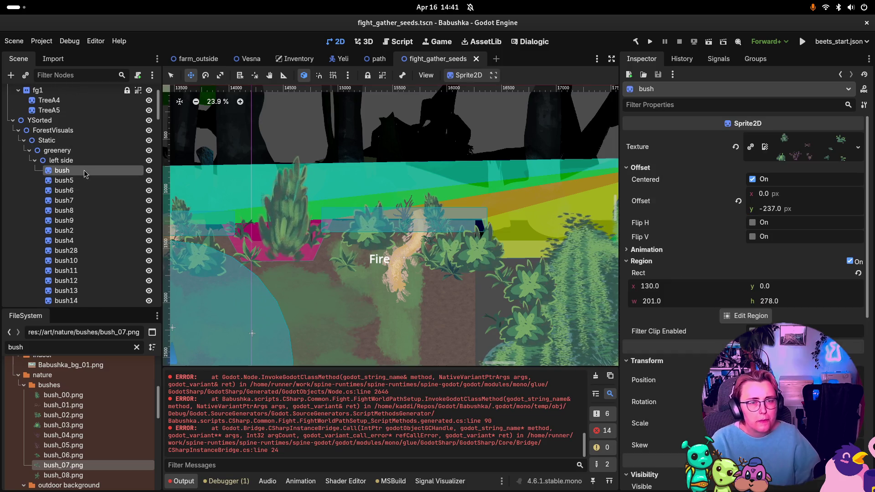
double_click(50, 171)
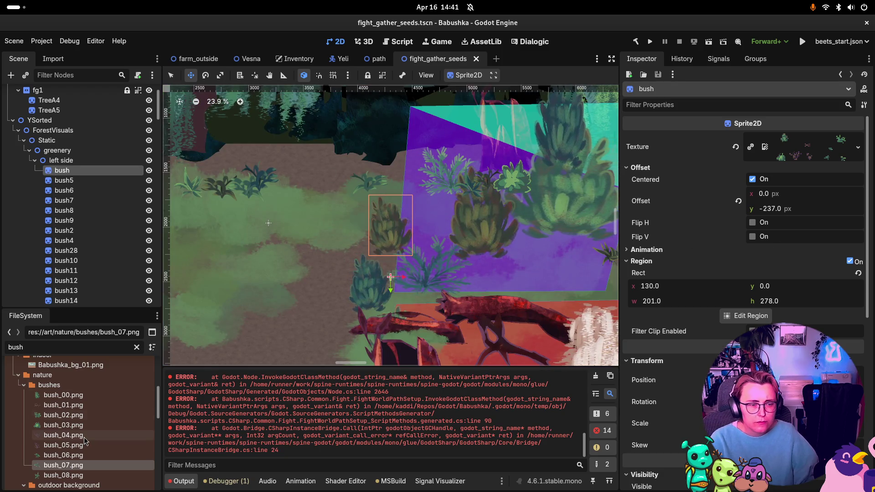
mouse_move(64, 395)
left_mouse_down()
mouse_move(688, 227)
mouse_move(847, 148)
left_mouse_up()
left_click(850, 262)
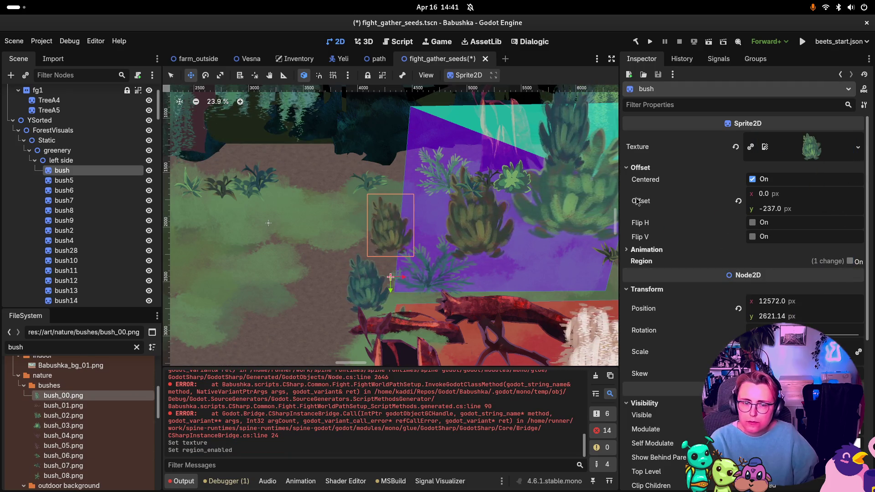
left_click(68, 182)
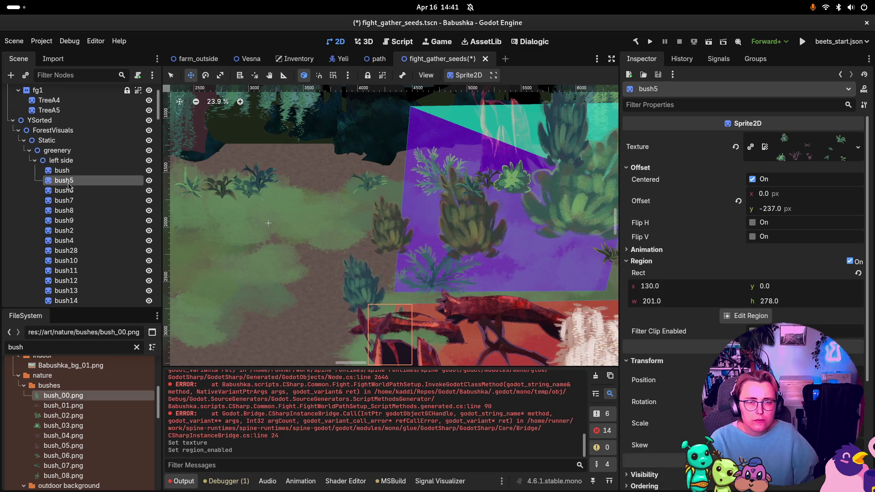
key("f")
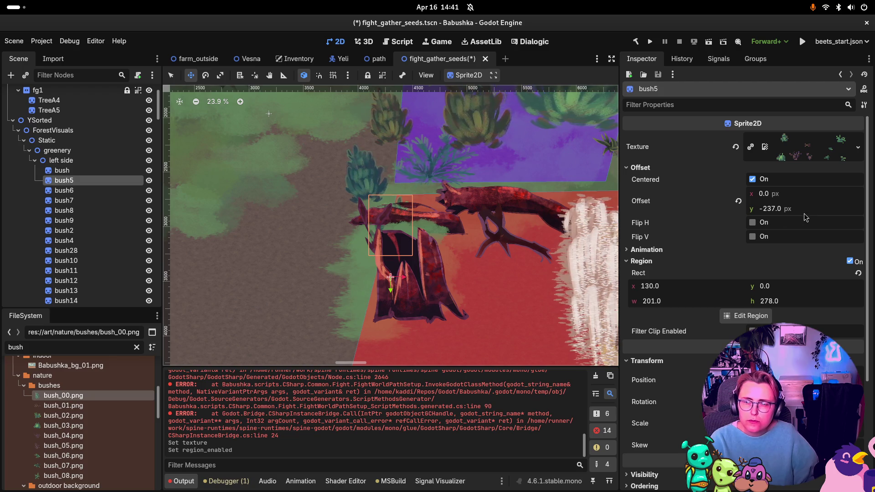
scroll(413, 207, "up", 3)
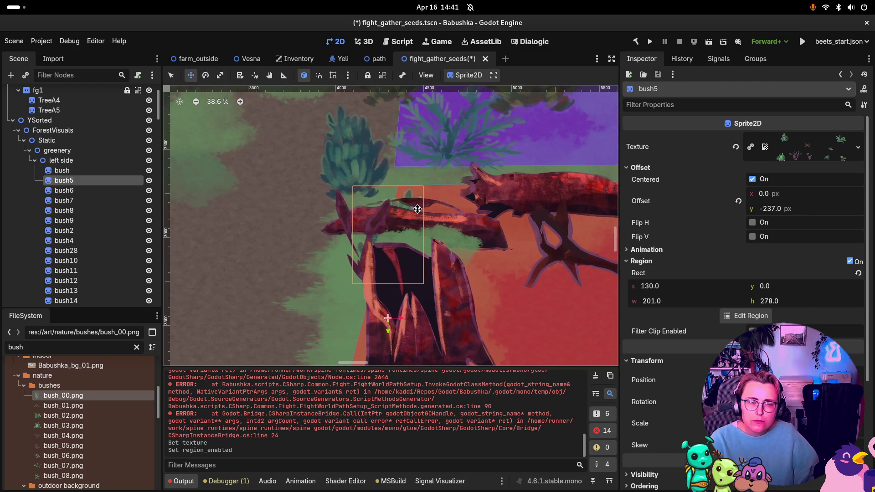
scroll(417, 209, "down", 1)
mouse_move(63, 395)
left_mouse_down()
mouse_move(242, 363)
mouse_move(834, 155)
left_mouse_up()
left_click(849, 262)
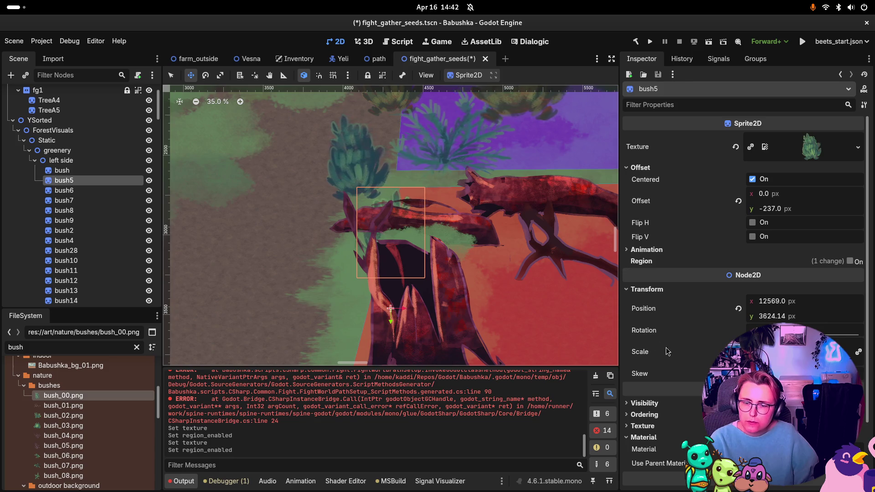
Change bush5's Z Index, enable Y Sort, and move its pivot down to its base.
left_click(662, 416)
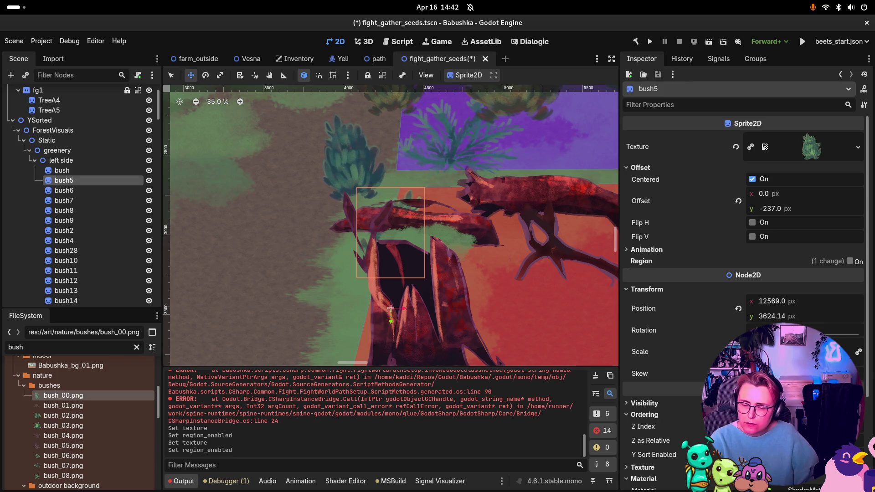
left_click(861, 431)
left_click(860, 434)
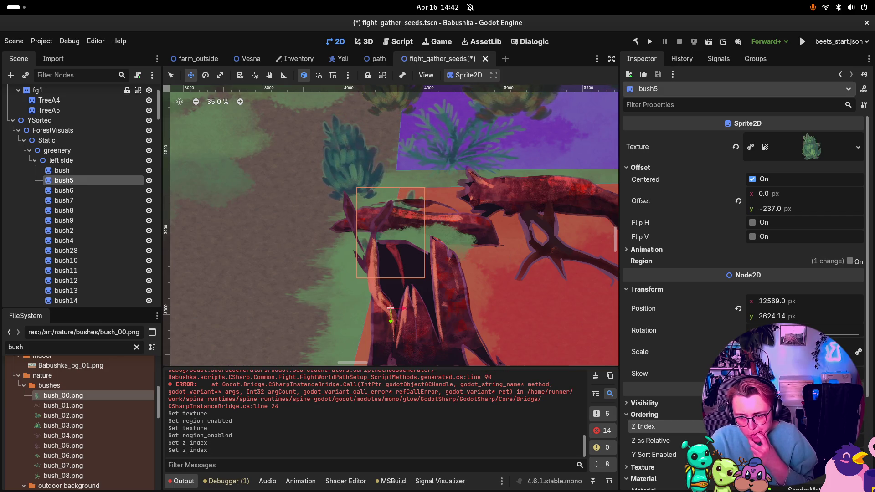
left_click(752, 454)
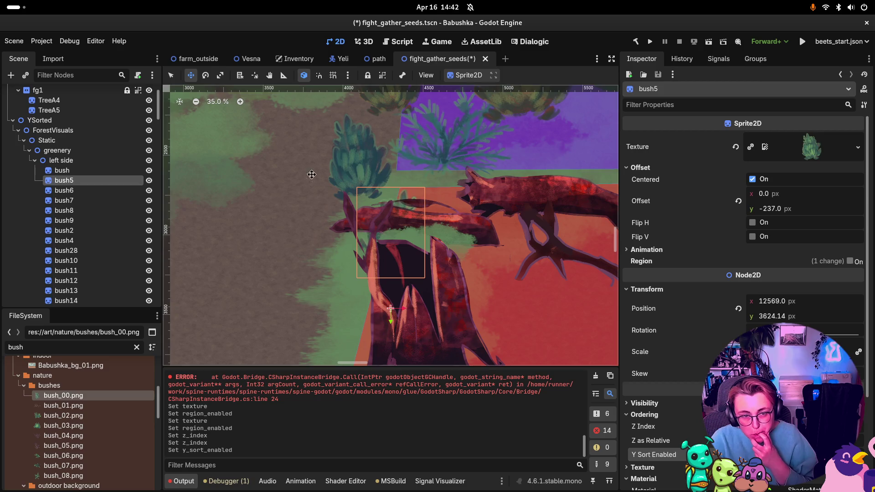
key("v")
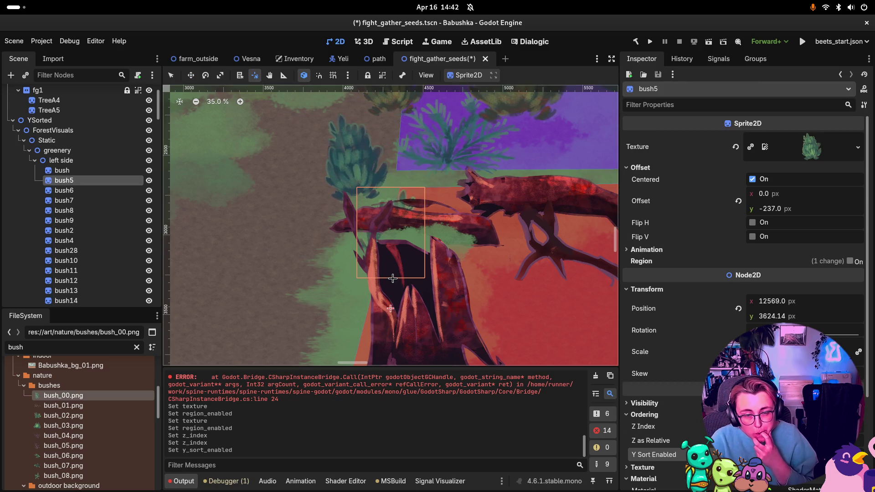
left_click(392, 278)
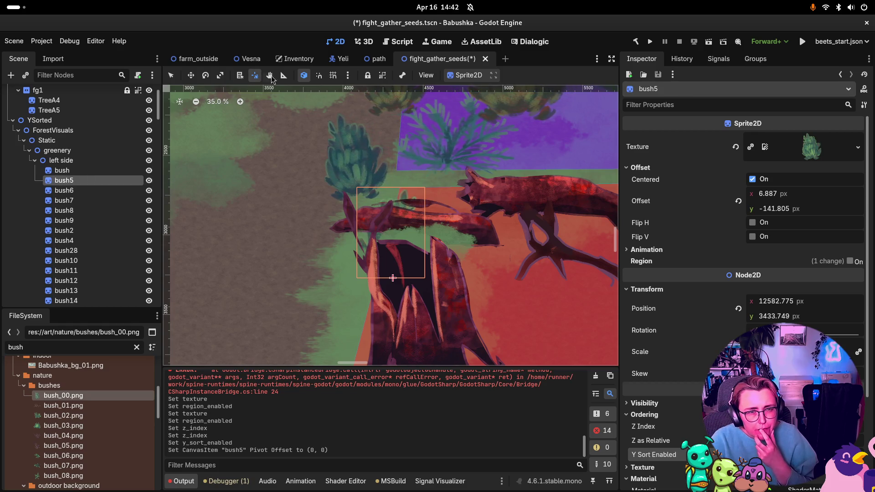
left_click(239, 75)
Select the StompC stump from the overlap list, then select bush5 the same way.
left_click(475, 218)
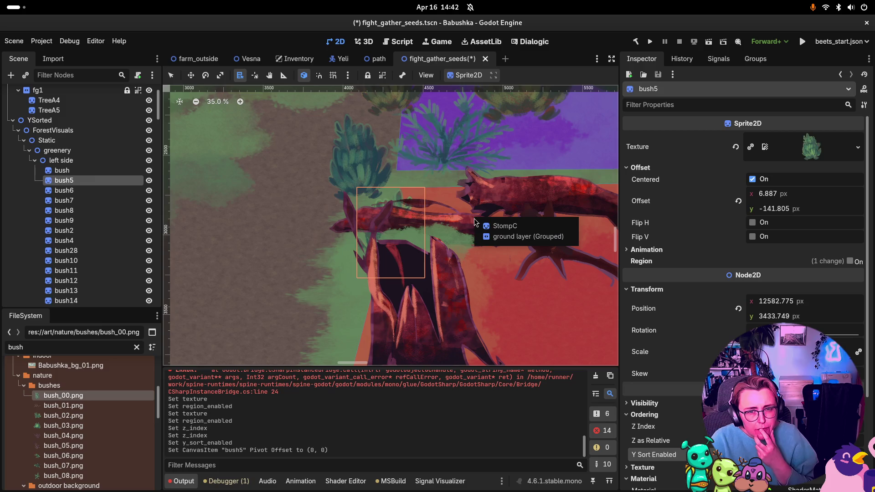
left_click(529, 227)
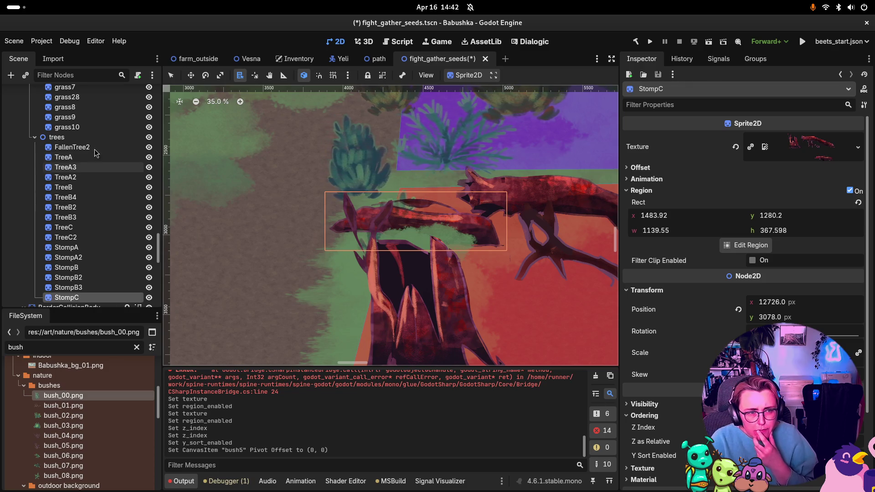
right_click(378, 236, "alt")
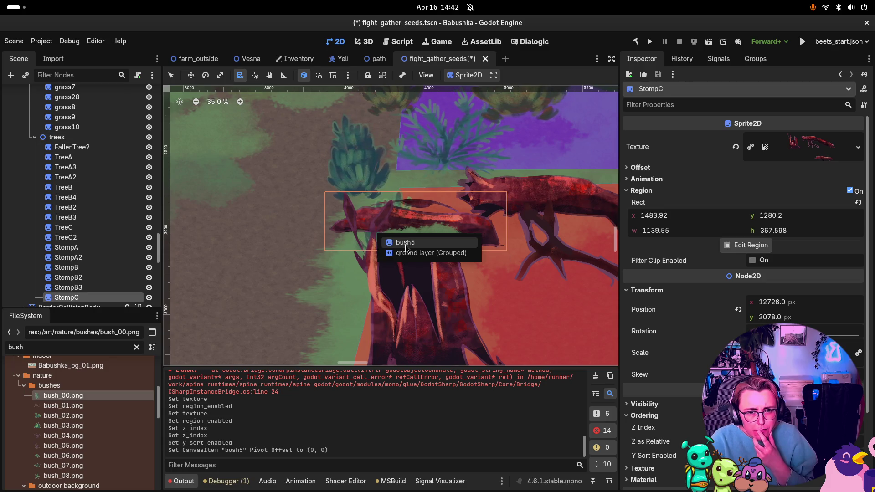
left_click(392, 241)
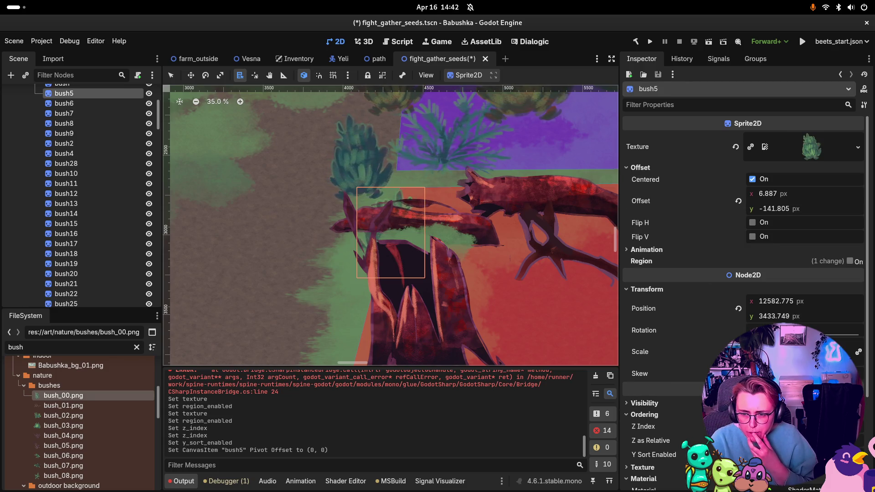
Toggle bush5's Y Sort and change its Z Index to draw over the log, then select the ground layer.
left_click(752, 455)
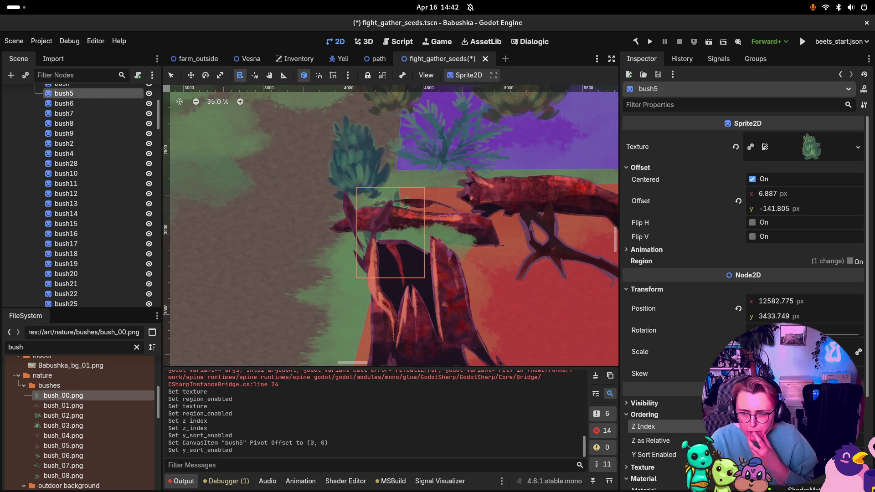
left_click(856, 425)
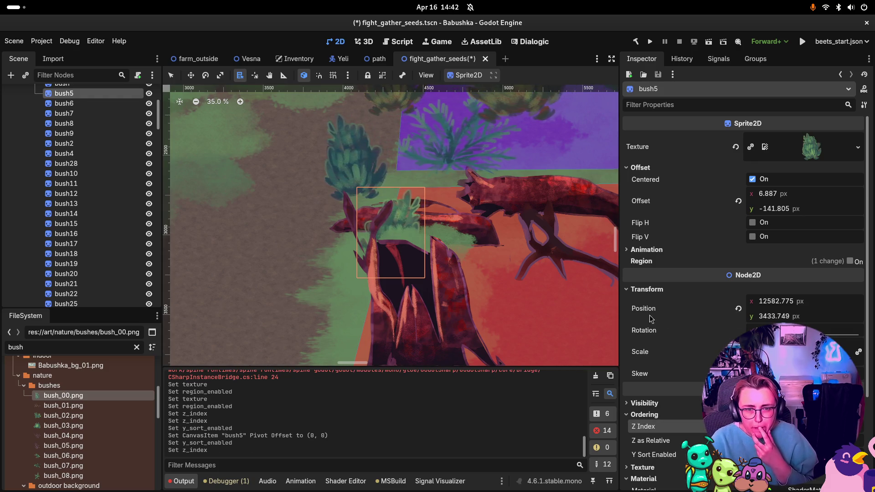
right_click(455, 242, "alt")
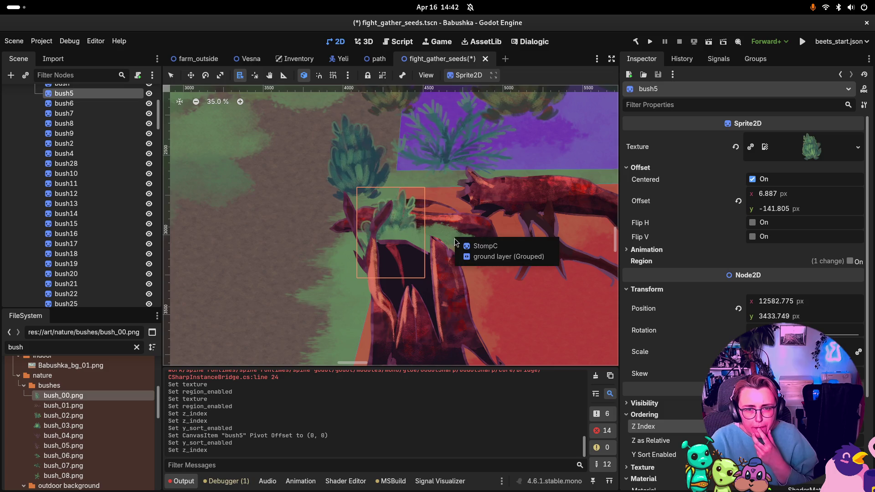
left_click(485, 258)
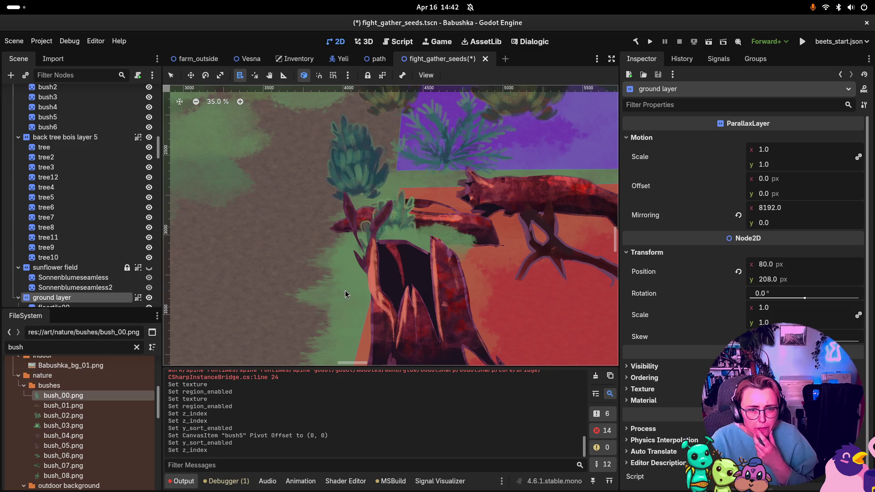
Select the ground layer node, via floortile00 and the overlap list at the stump.
scroll(45, 266, "down", 3)
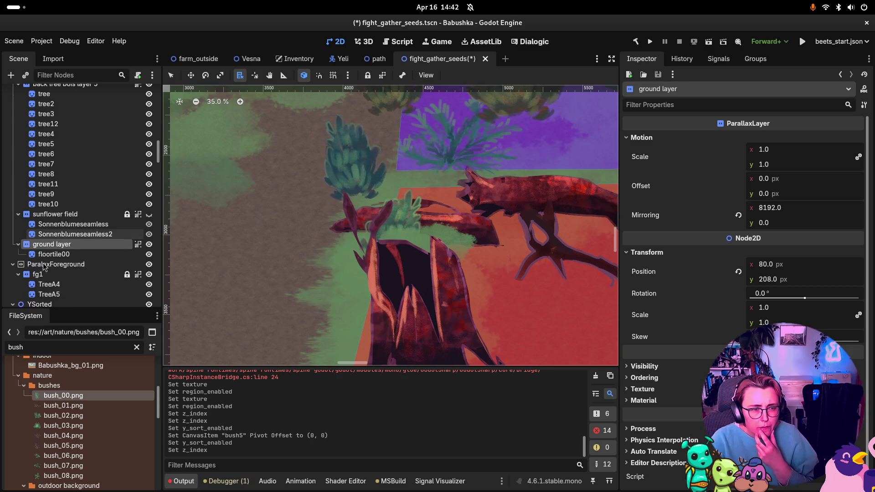
left_click(52, 254)
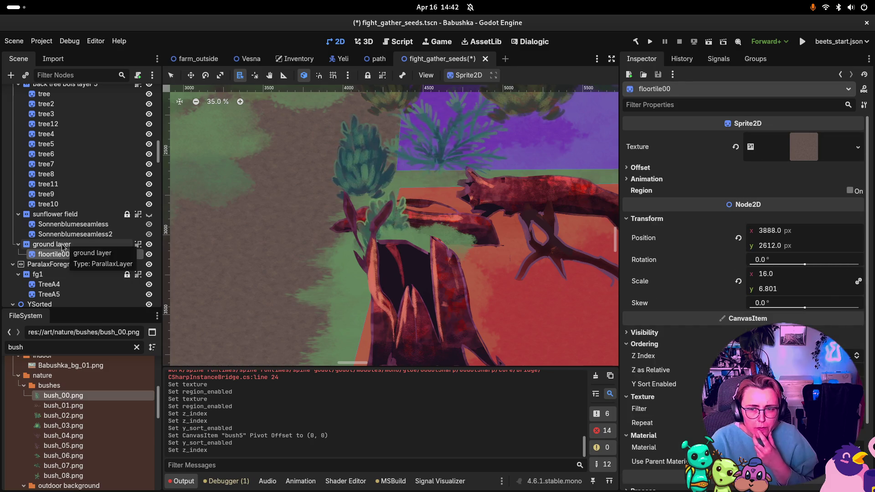
left_click(63, 246)
scroll(391, 242, "down", 3)
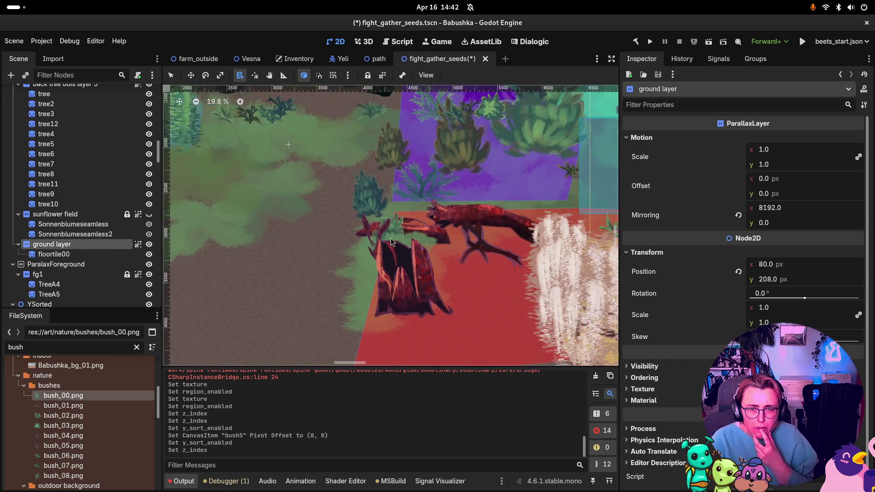
scroll(391, 241, "up", 3)
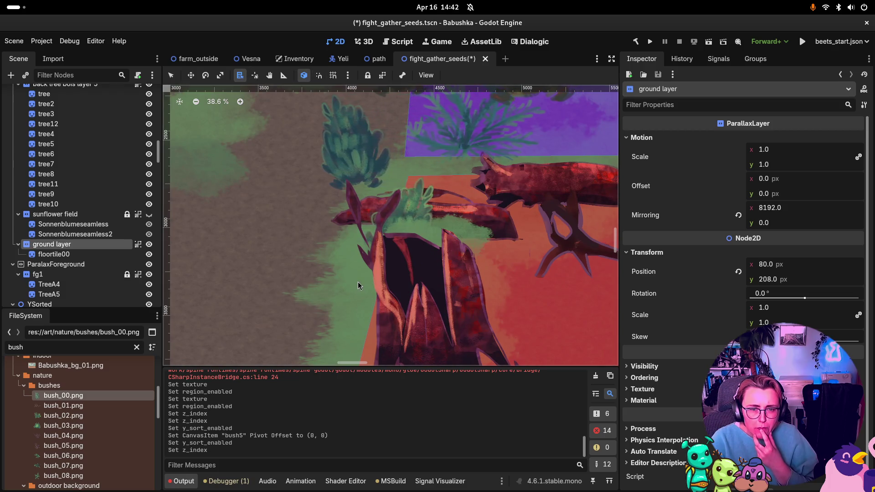
left_click(454, 229)
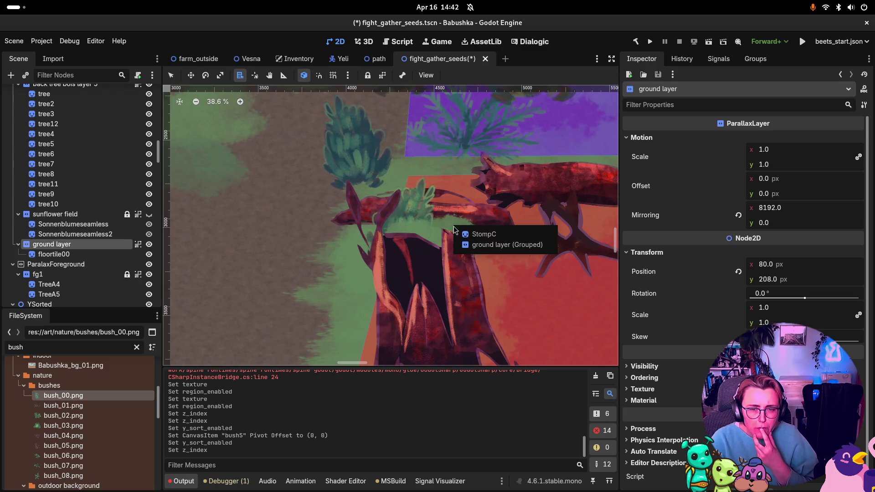
left_click(489, 246)
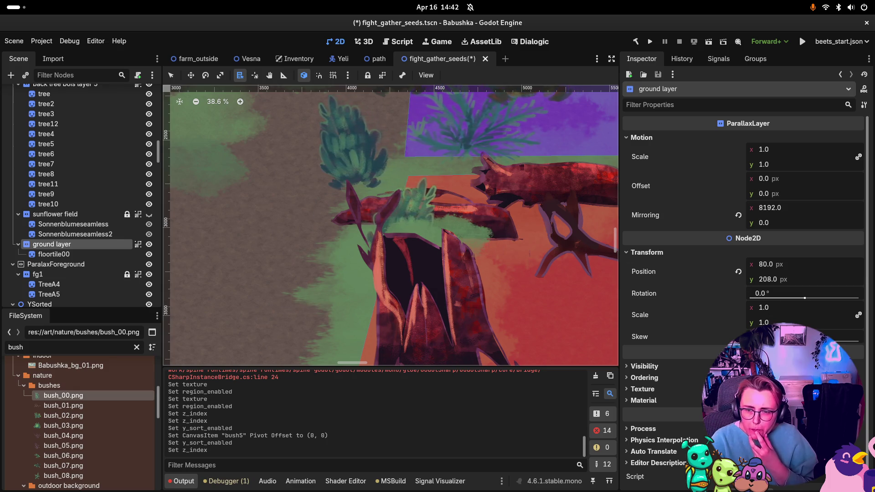
Expand the ground layer's Visibility and Ordering properties and toggle its Y Sort on and off.
left_click(646, 370)
left_click(650, 377)
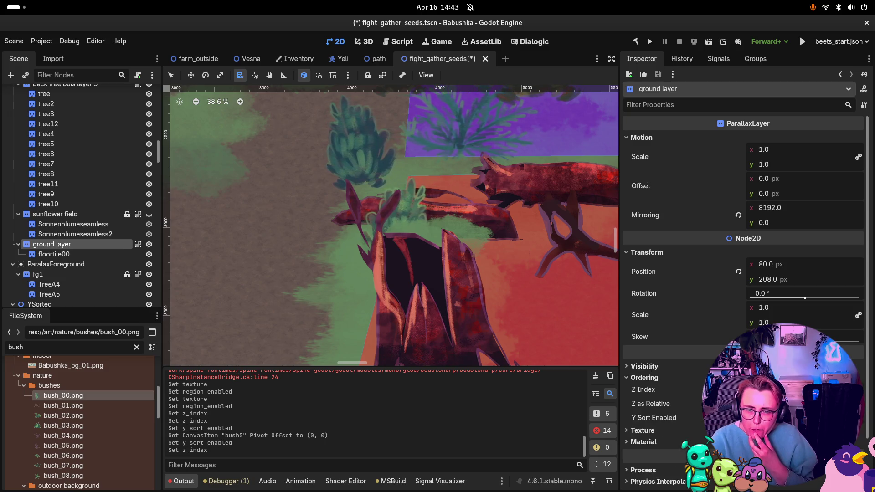
left_click(758, 418)
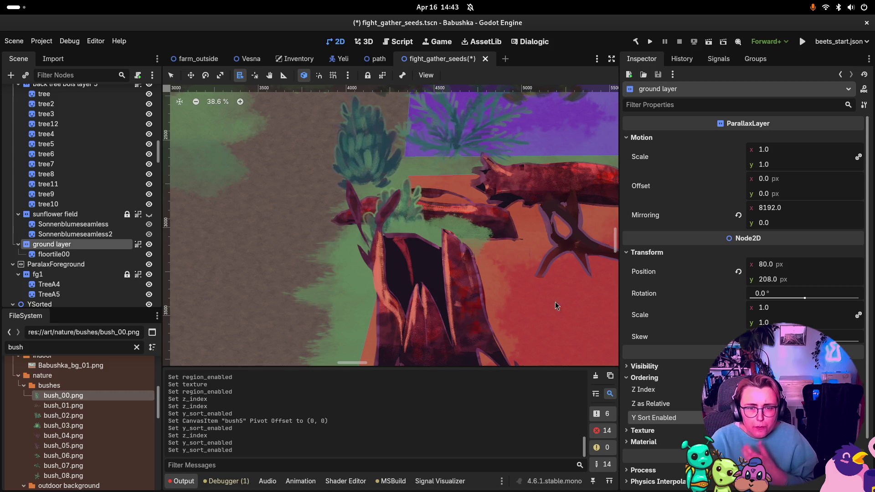
left_click(758, 417)
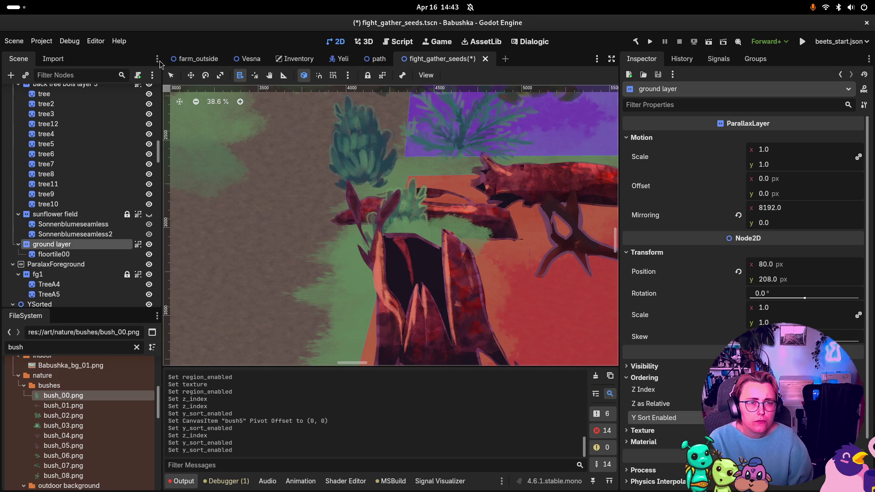
key("q")
Inspect the nodes stacked under the stump with list-select, then collapse the sunflower field group.
left_click(237, 80)
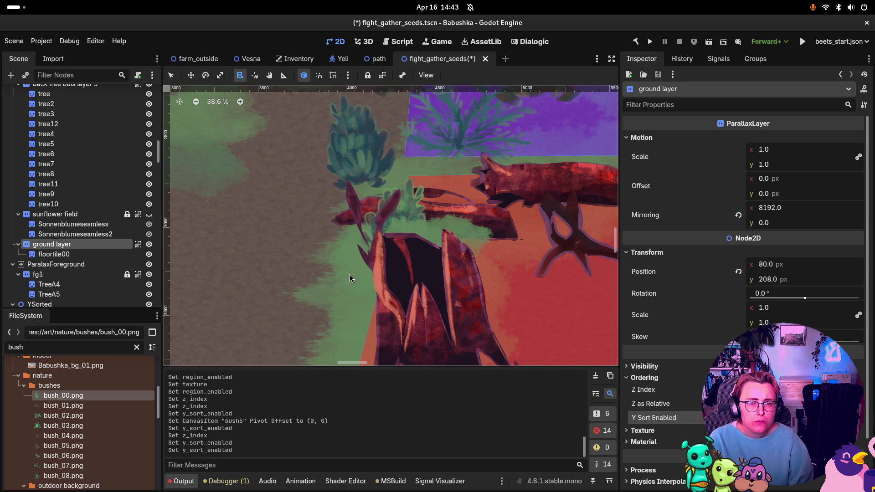
left_click(374, 279)
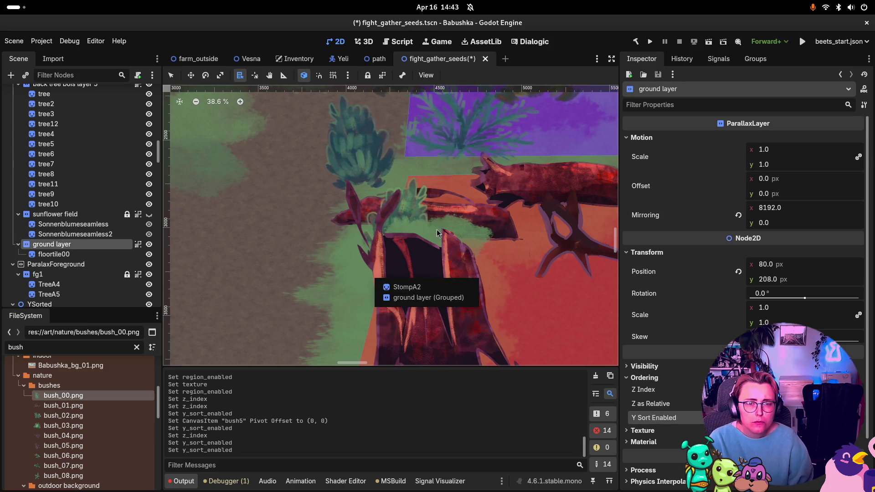
left_click(429, 246)
left_click(435, 229)
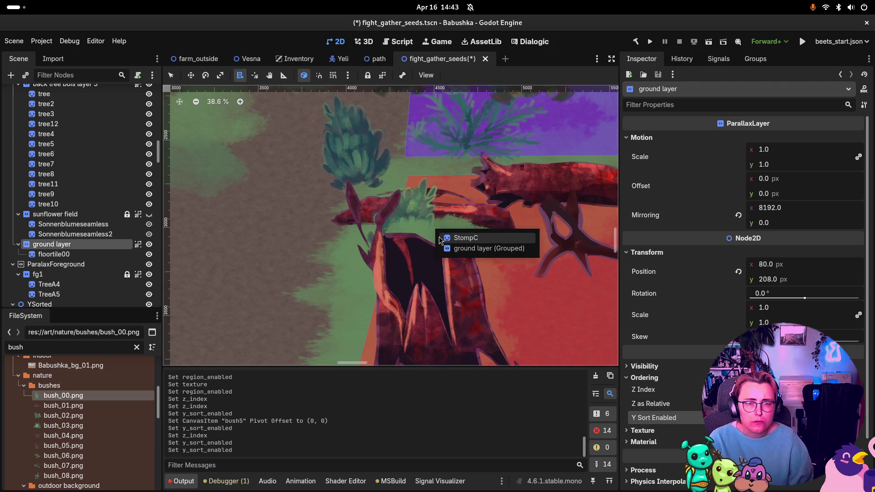
left_click(87, 255)
scroll(502, 200, "down", 5)
scroll(422, 232, "up", 3)
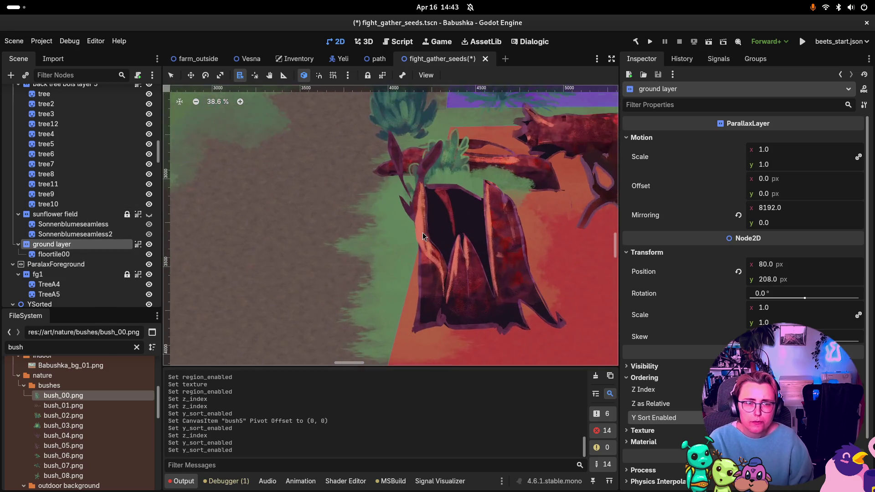
scroll(387, 226, "down", 3)
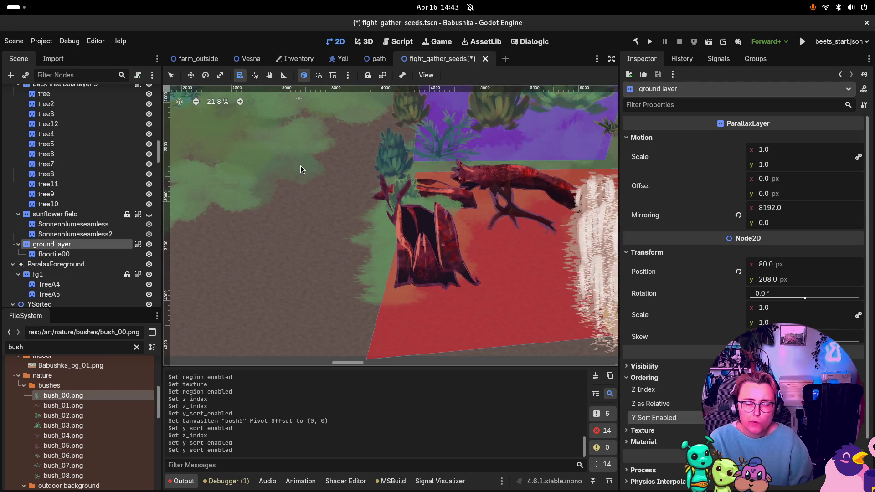
left_click(19, 214)
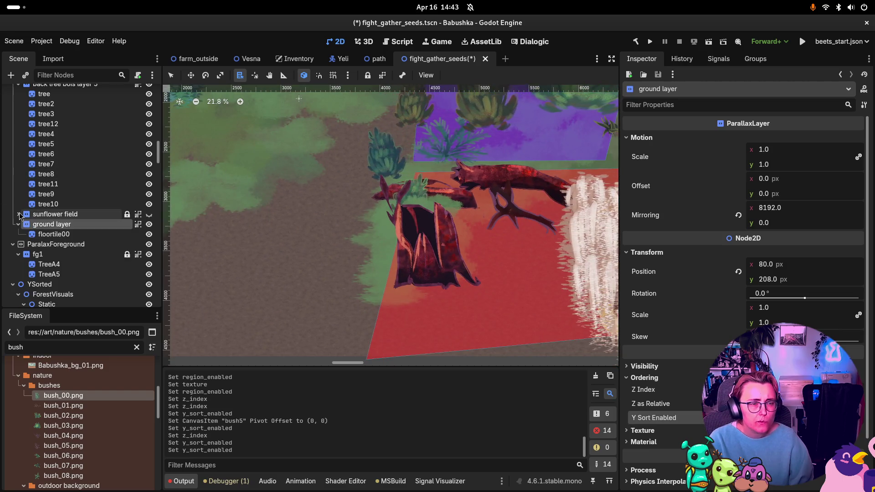
Toggle the sunflower field layer's visibility off and back on.
double_click(150, 224)
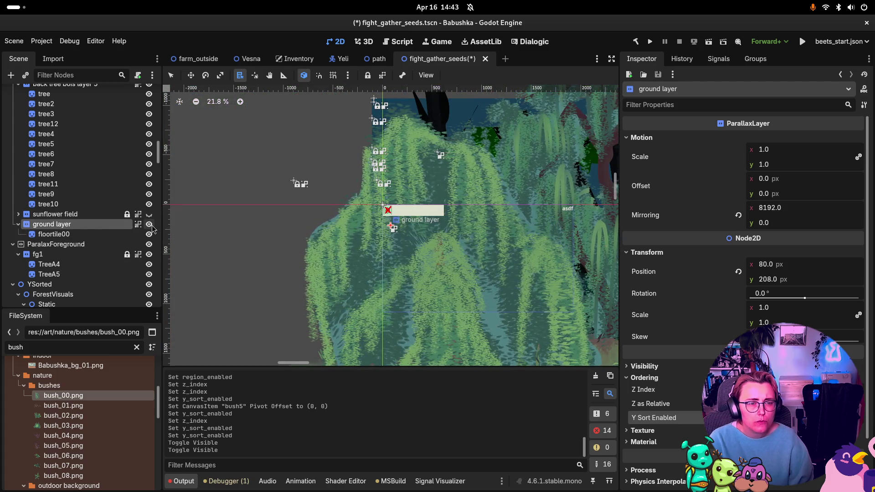
left_click(149, 214)
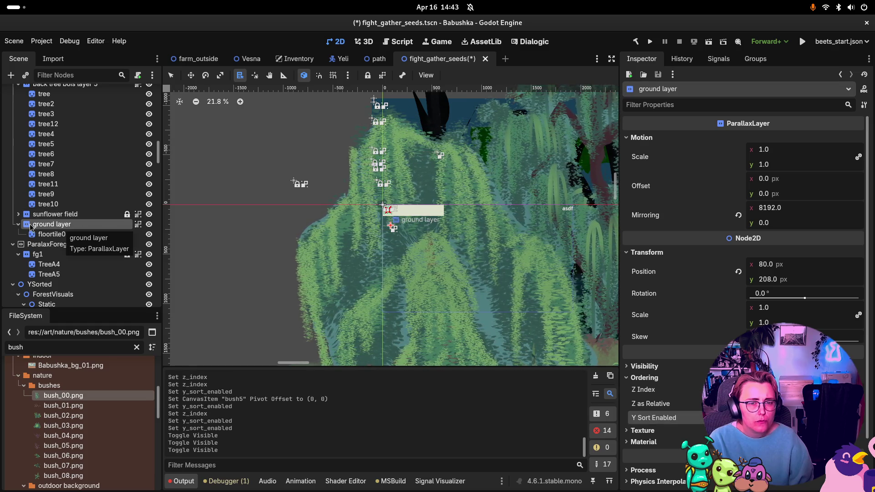
scroll(31, 183, "up", 5)
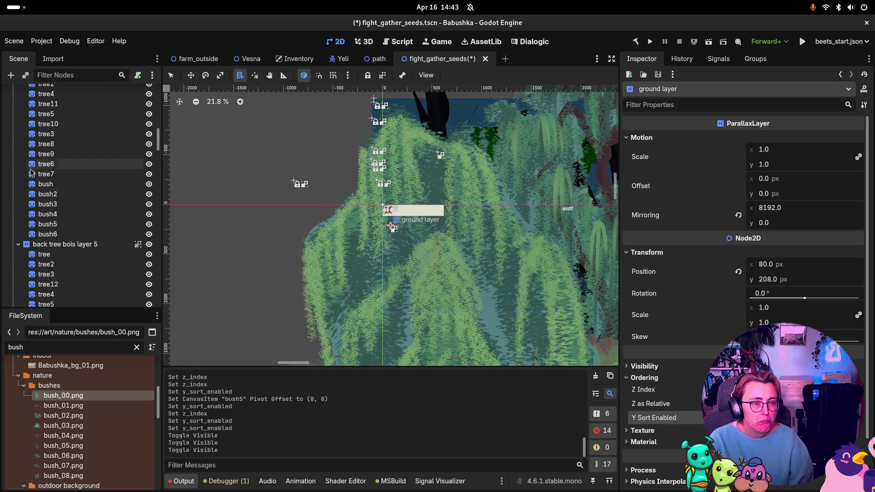
scroll(30, 172, "up", 10)
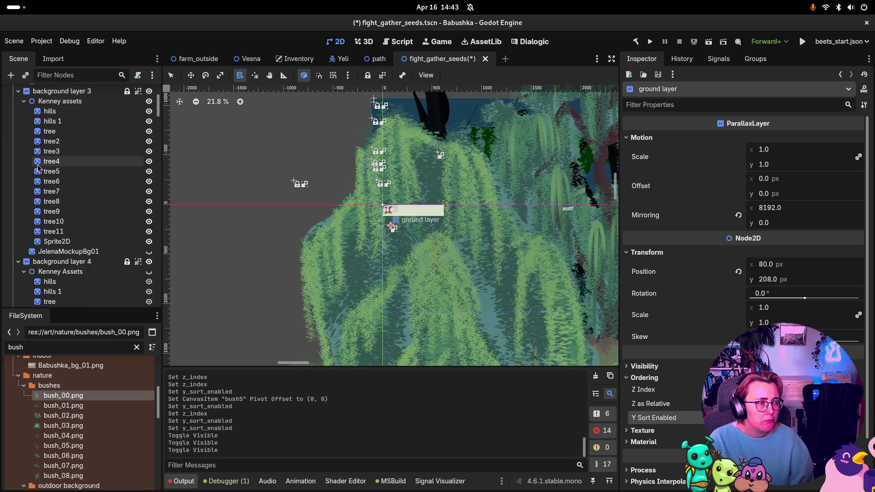
scroll(41, 168, "up", 2)
scroll(28, 155, "down", 6)
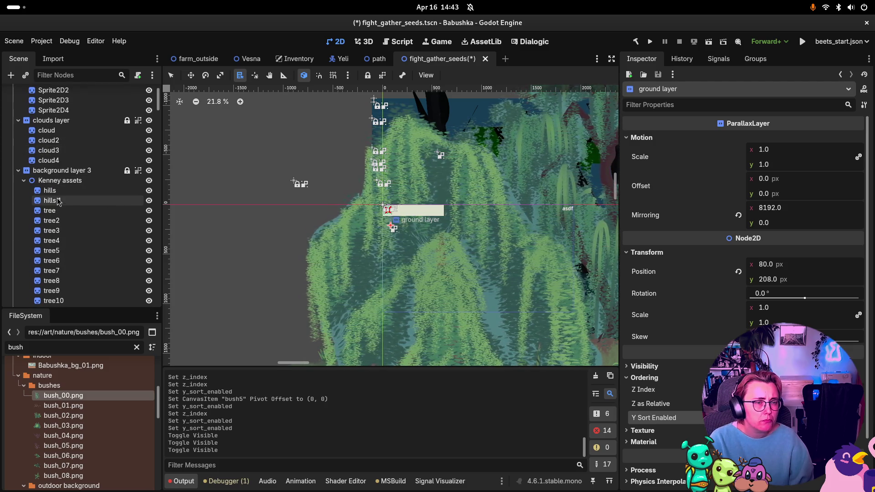
Collapse background 3, background 4, back back trees, back tree bois 5, clouds and background color groups.
left_click(19, 144)
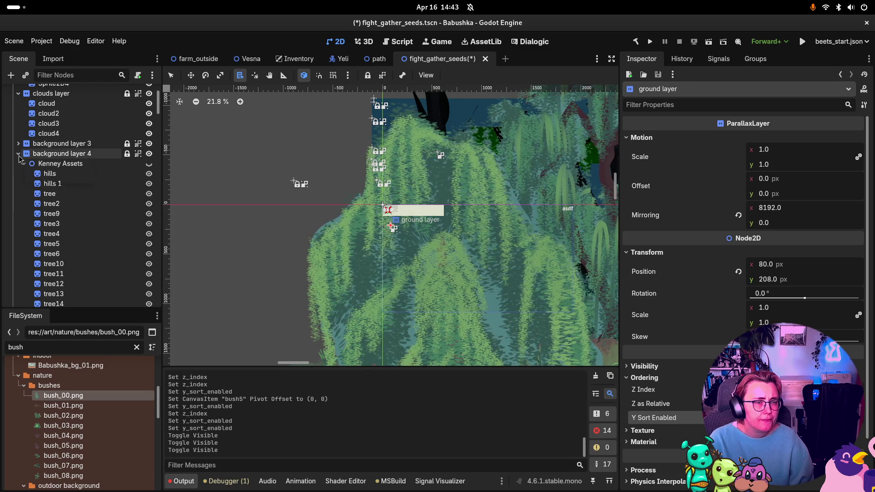
left_click(19, 154)
left_click(19, 164)
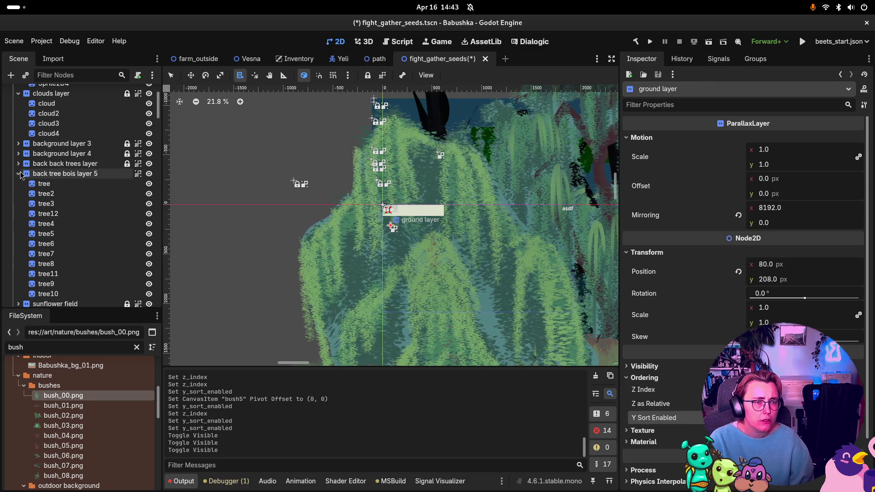
left_click(19, 173)
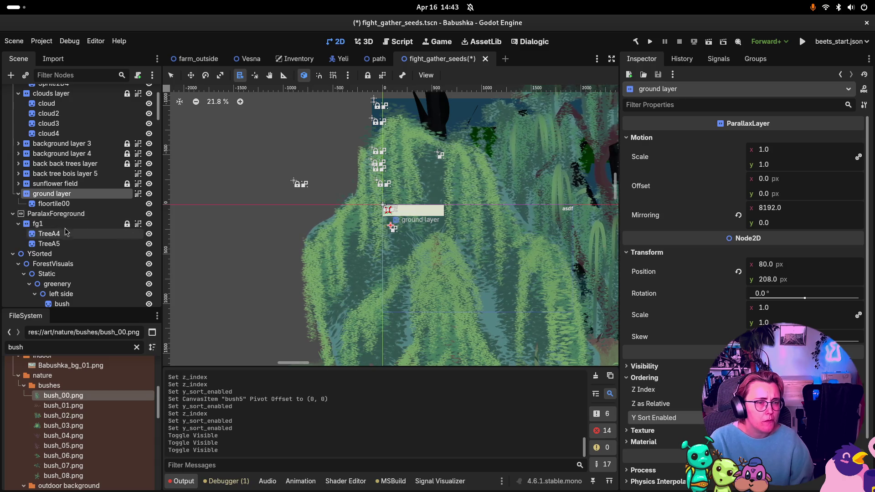
scroll(45, 182, "up", 4)
left_click(19, 173)
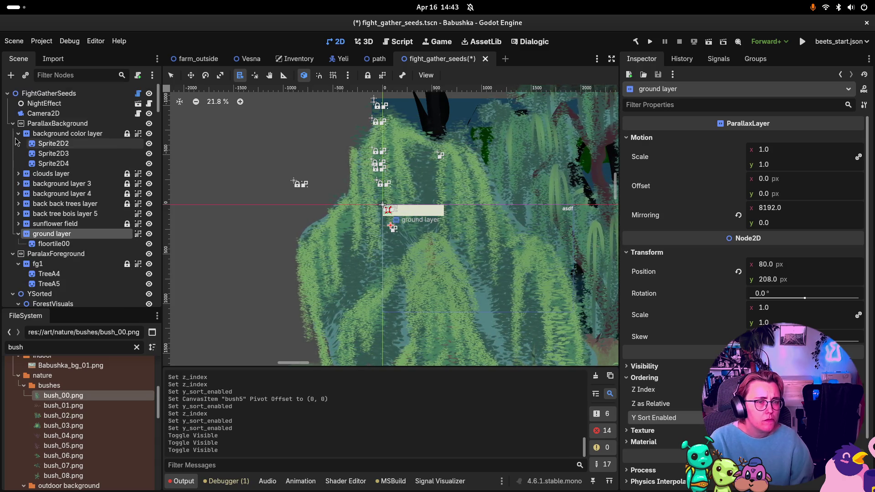
left_click(18, 133)
scroll(77, 191, "down", 5)
Give bush6 the bush_00.png texture with Region disabled.
left_click(79, 194)
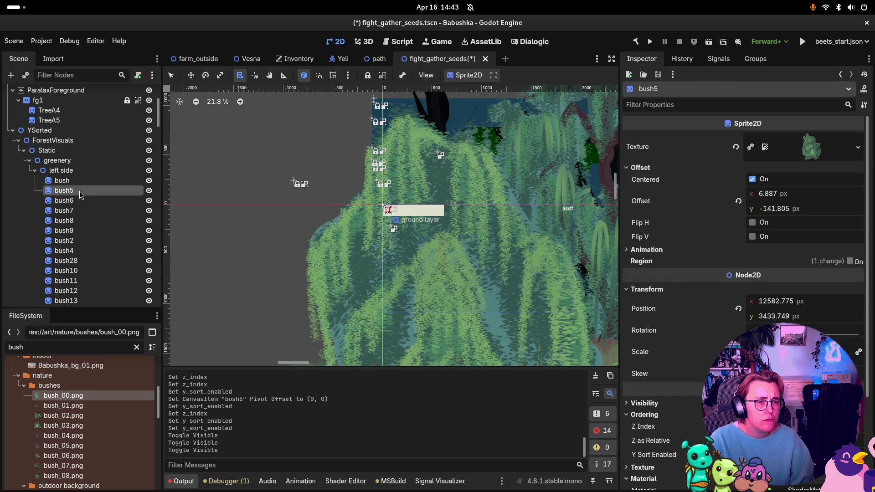
left_click(53, 196)
left_click(54, 200)
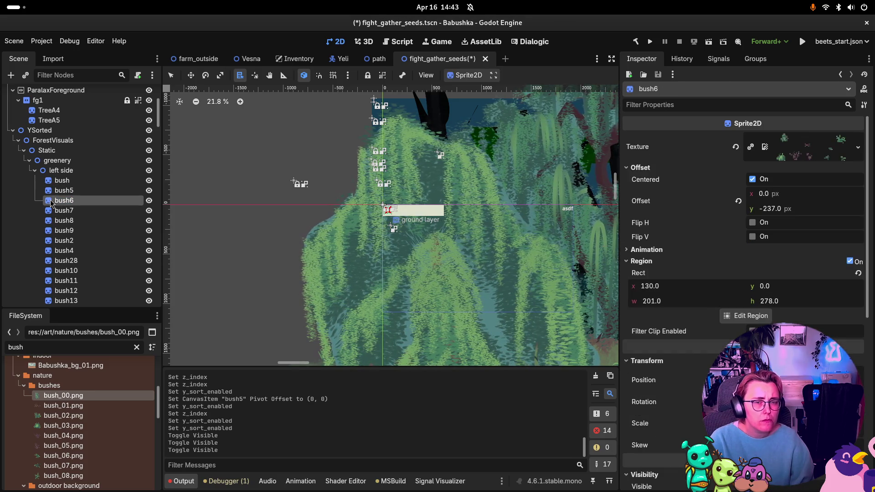
left_click(51, 212)
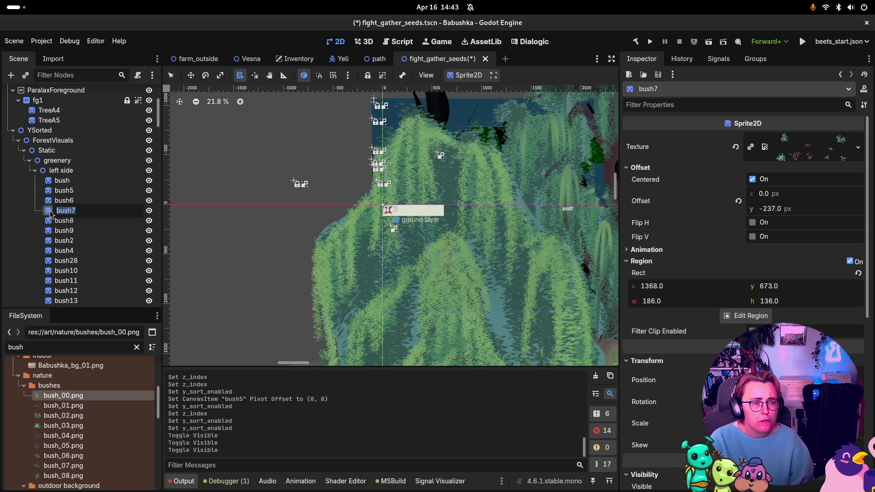
double_click(48, 201)
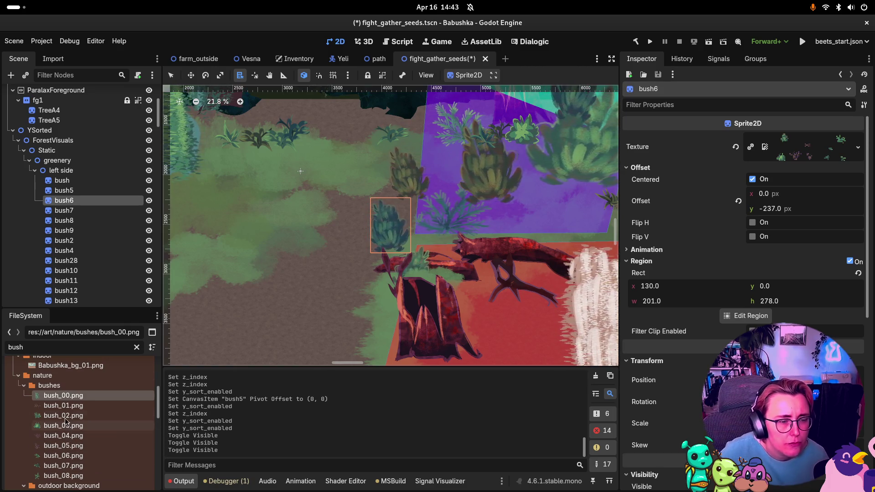
mouse_move(72, 400)
left_mouse_down()
mouse_move(410, 319)
mouse_move(816, 147)
left_mouse_up()
left_click(850, 262)
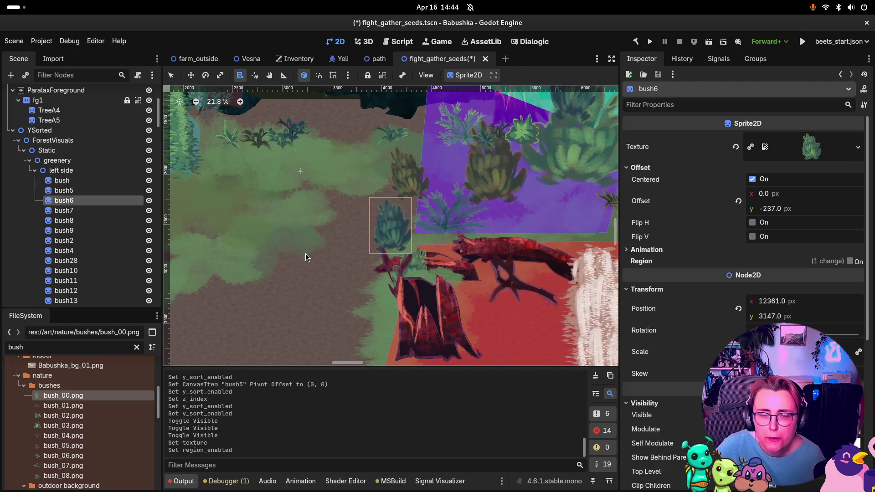
Give bush7 bush_07.png with Region off and lower its shader Max Strength to 0.261.
left_click(72, 211)
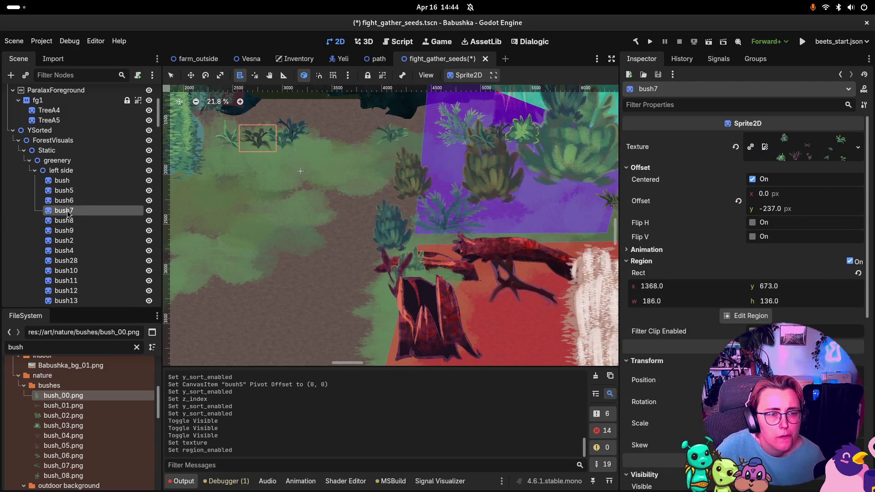
double_click(47, 214)
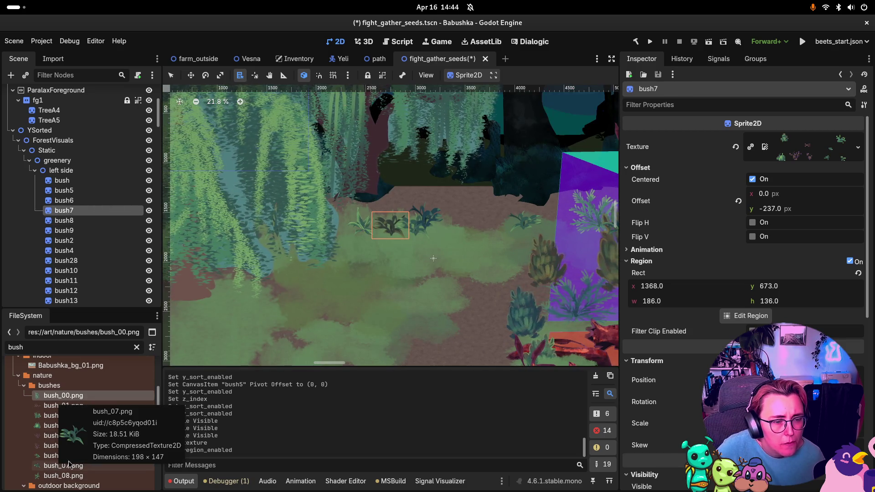
mouse_move(54, 471)
left_mouse_down()
mouse_move(820, 169)
mouse_move(817, 157)
left_mouse_up()
left_click(848, 262)
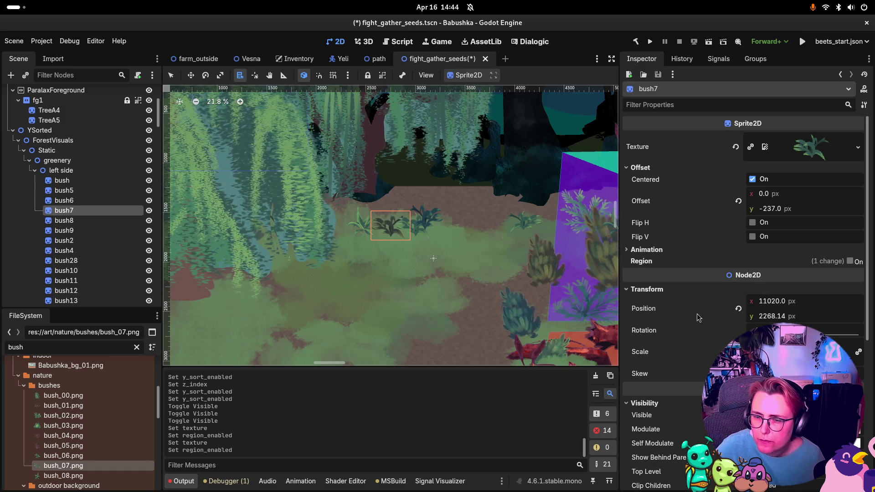
scroll(742, 273, "down", 5)
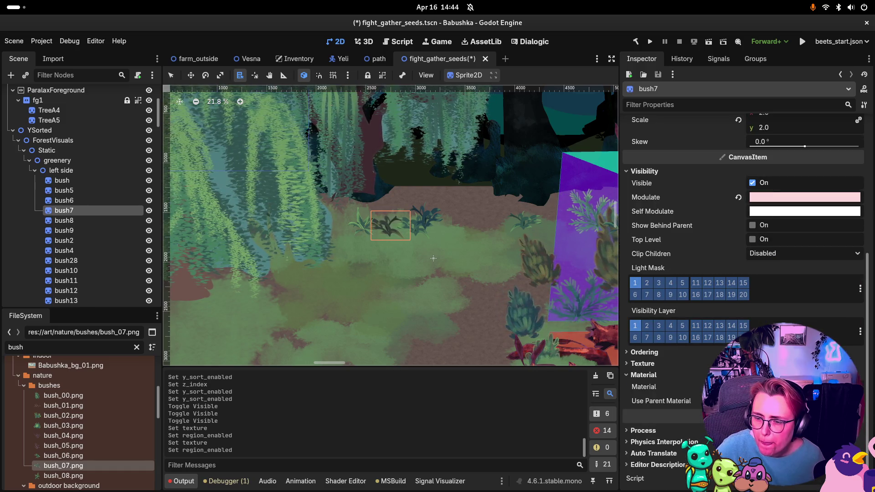
left_click(801, 386)
scroll(742, 273, "down", 5)
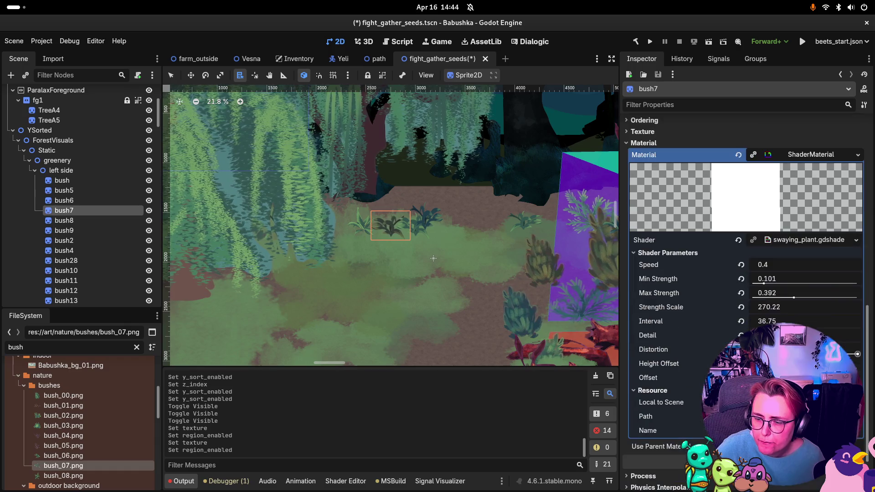
left_click(790, 296)
key("Return")
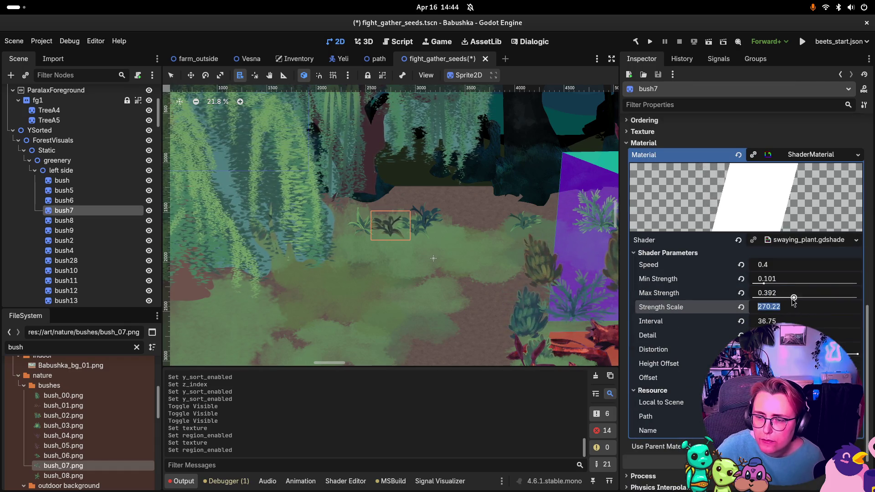
left_click_drag(793, 298, 773, 303)
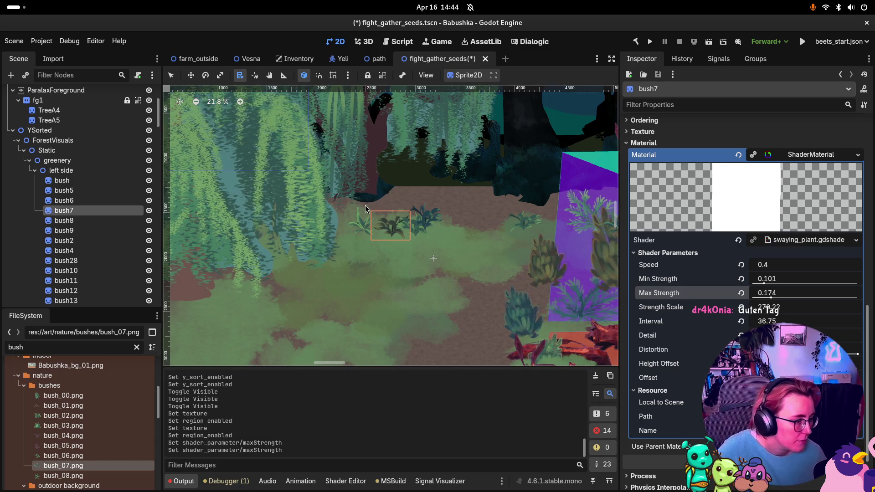
Give bush8 and bush9 the bush_07.png texture with Region disabled.
left_click(48, 222)
left_click(48, 223)
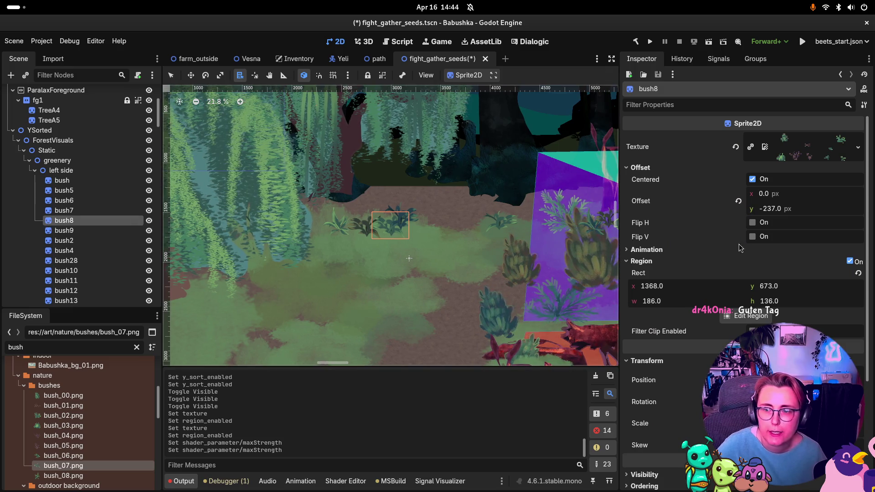
mouse_move(63, 465)
left_mouse_down()
mouse_move(478, 256)
mouse_move(831, 146)
left_mouse_up()
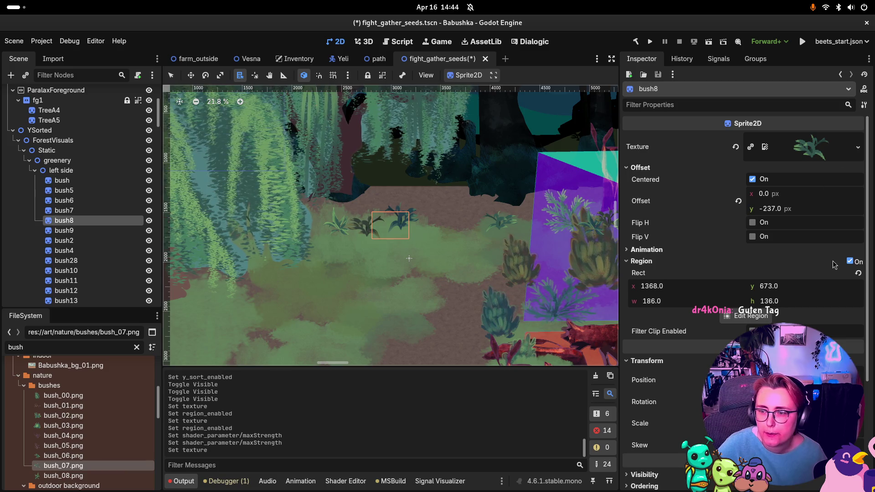
left_click(849, 262)
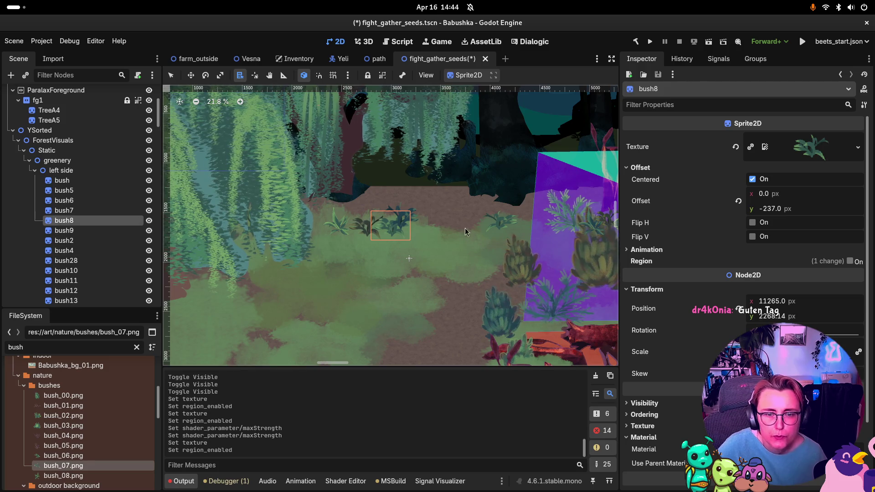
left_click(60, 231)
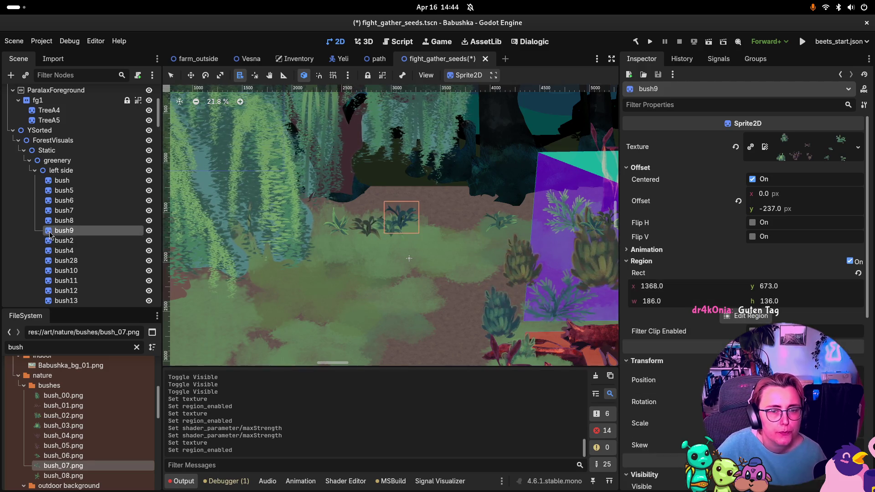
left_click_drag(63, 465, 802, 146)
left_click(849, 261)
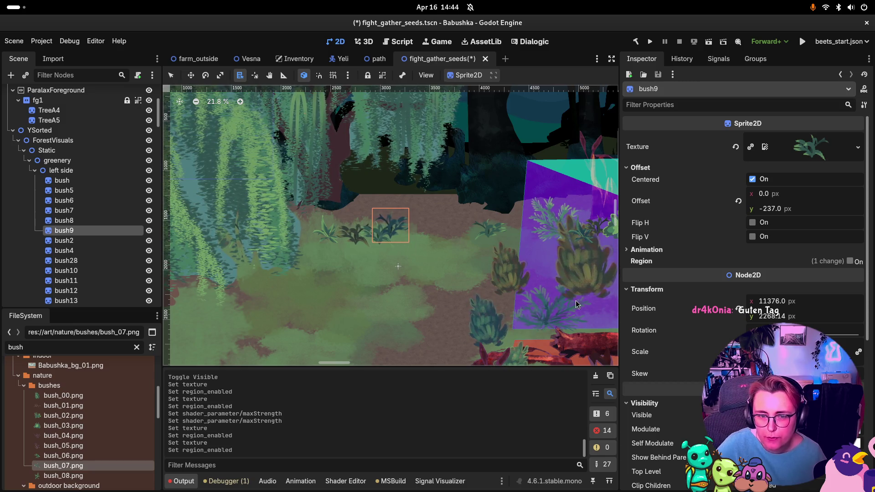
Open bush9's swaying_plant.gdshader material in the Shader Editor.
scroll(737, 309, "down", 5)
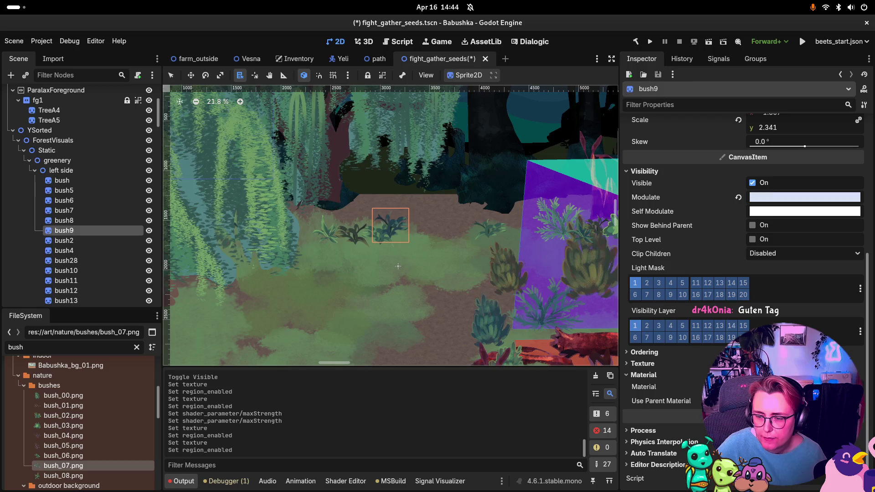
left_click(662, 416)
scroll(714, 450, "down", 4)
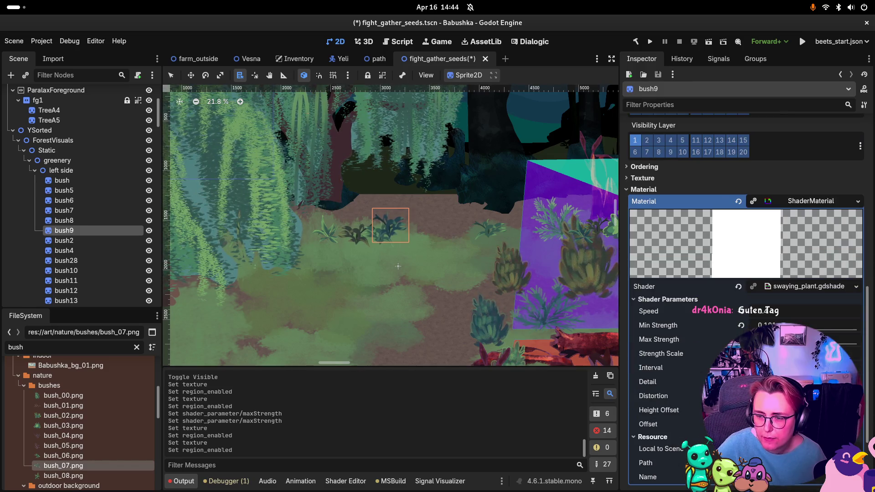
left_click(786, 287)
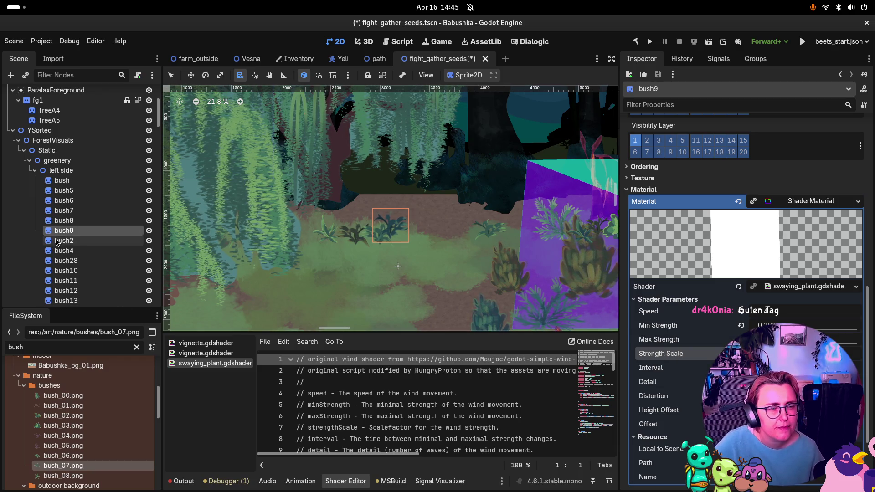
Give bush2 the bush_02.png texture and turn off its Region.
left_click(86, 240)
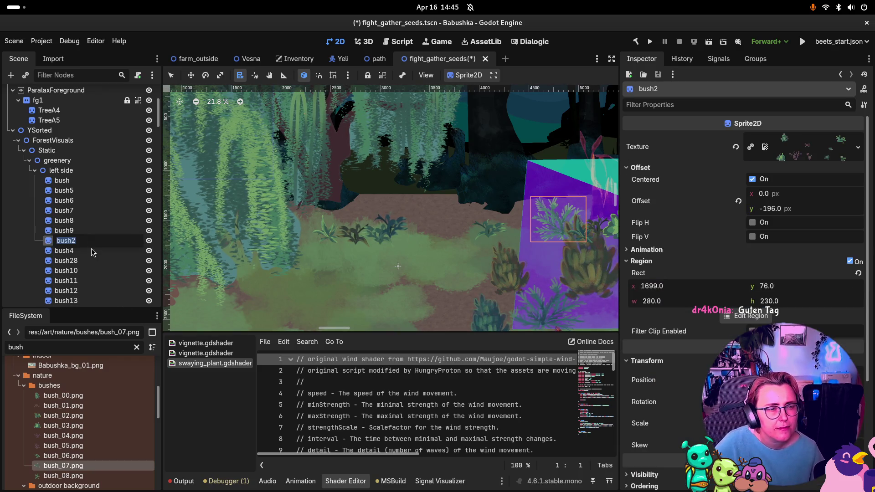
double_click(52, 242)
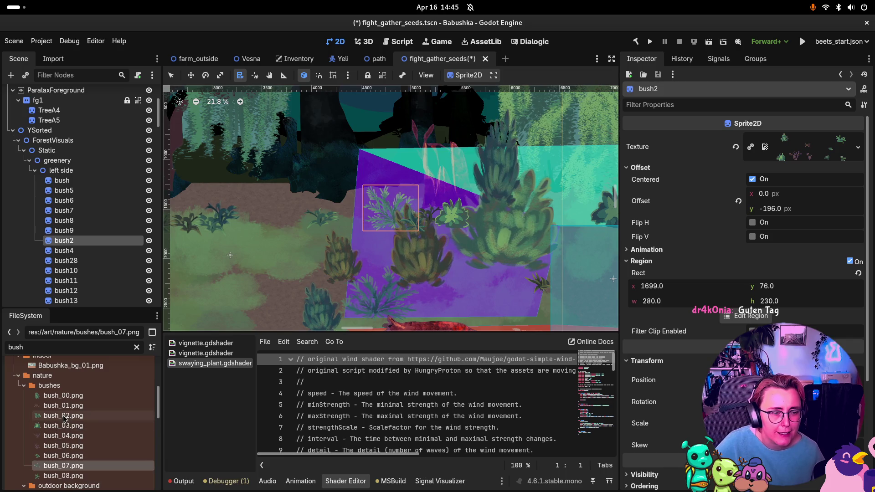
mouse_move(64, 418)
mouse_move(63, 415)
left_mouse_down()
mouse_move(793, 226)
mouse_move(819, 150)
left_mouse_up()
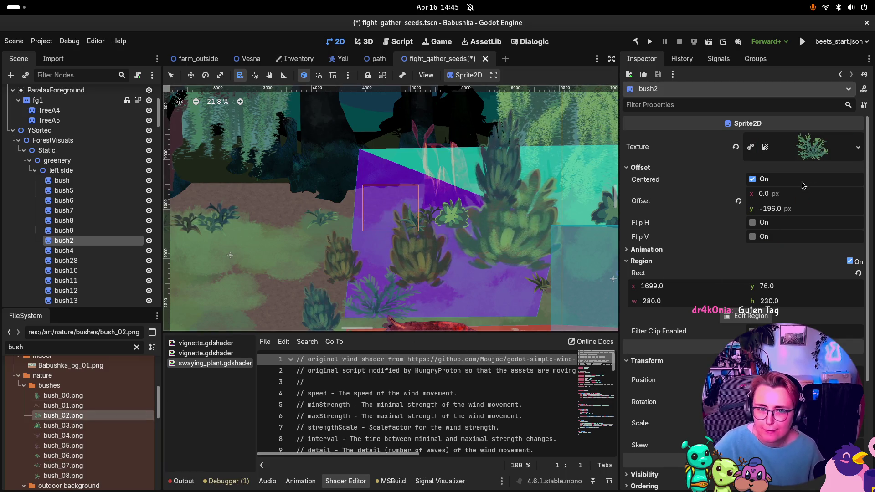
left_click(851, 261)
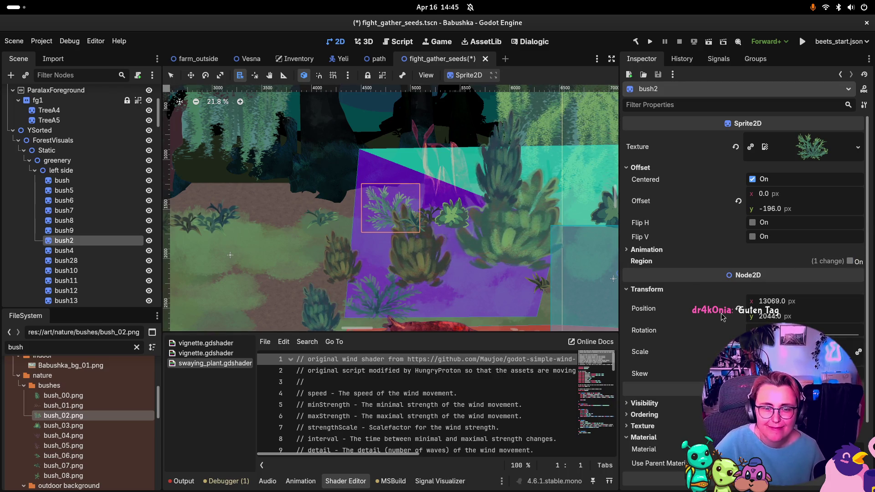
scroll(742, 228, "down", 3)
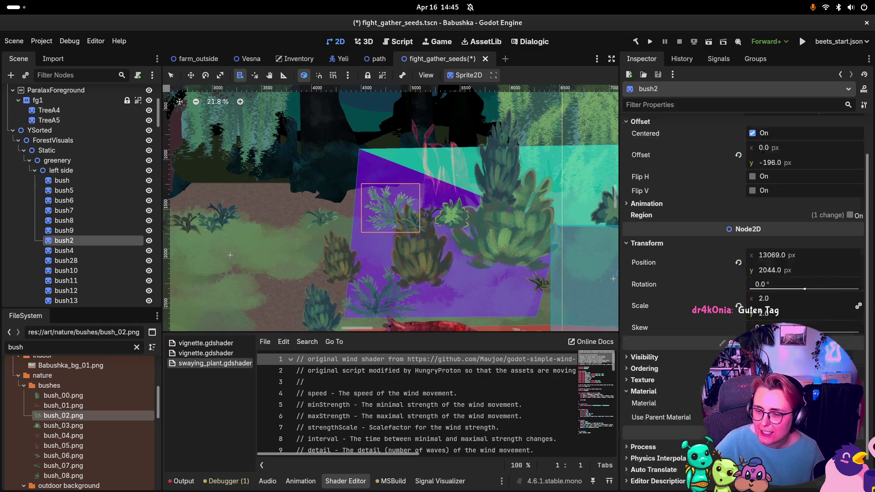
Give bush4 the bush_03.png texture with Region disabled.
left_click(51, 252)
left_click(51, 254)
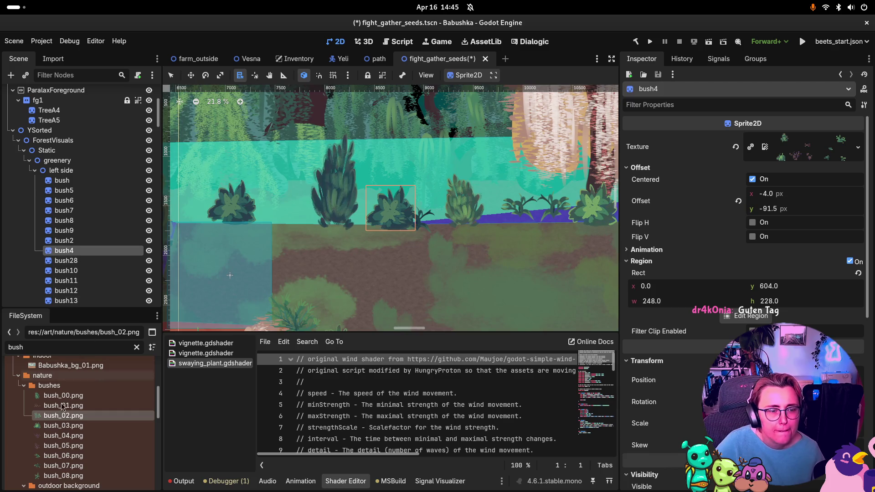
mouse_move(63, 425)
left_mouse_down()
mouse_move(157, 415)
mouse_move(804, 147)
left_mouse_up()
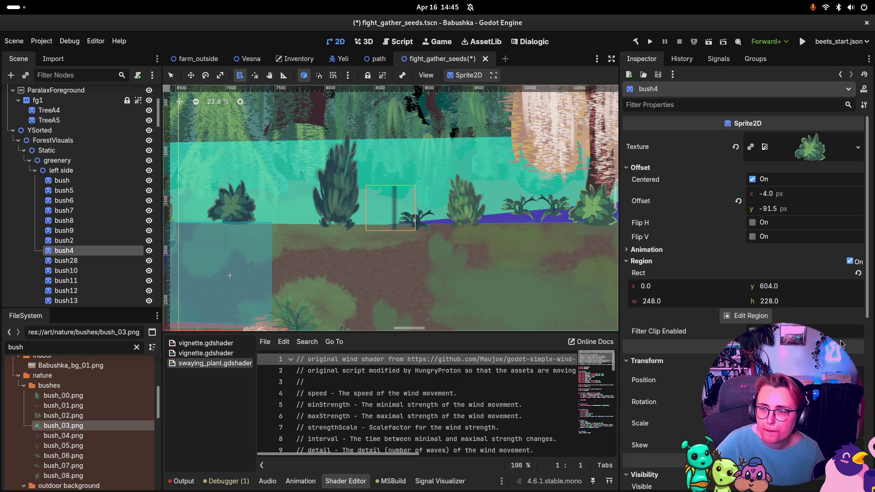
left_click(845, 264)
left_click(849, 262)
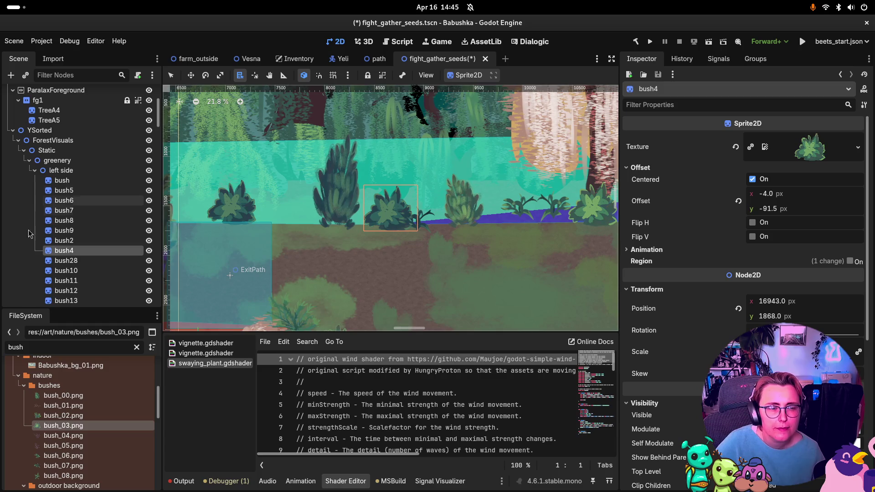
Give bush28 the bush_03.png texture with Region disabled.
left_click(49, 262)
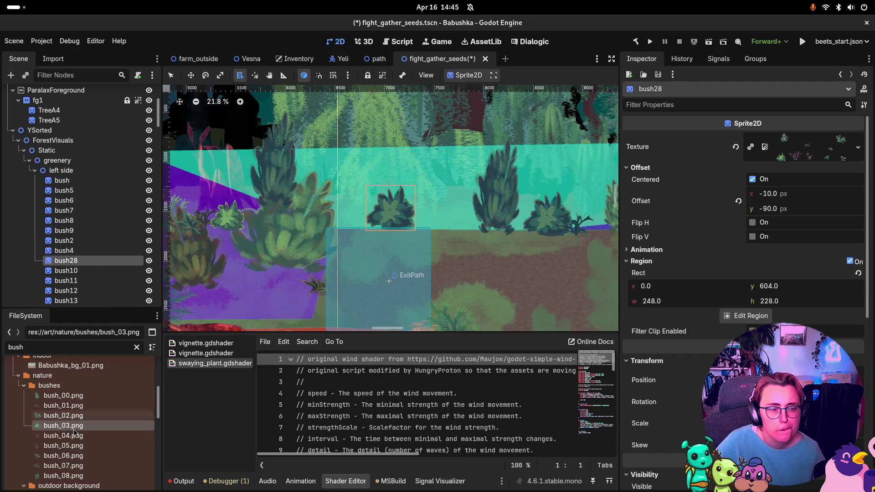
left_click_drag(73, 425, 810, 147)
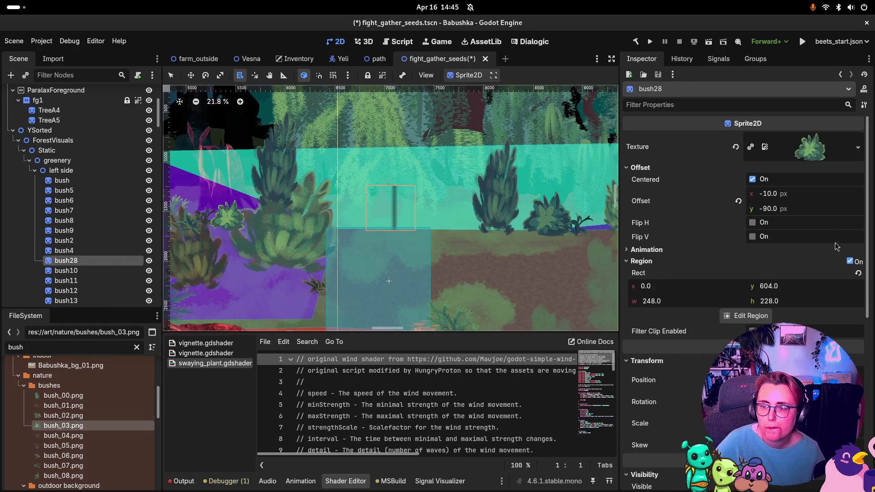
left_click(850, 262)
left_click(49, 271)
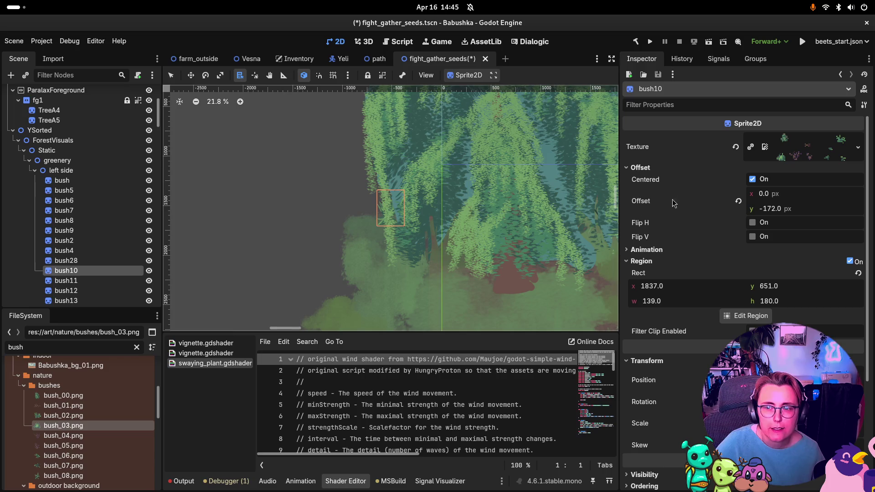
Delete the bush10 node from the left side group.
left_click(68, 261)
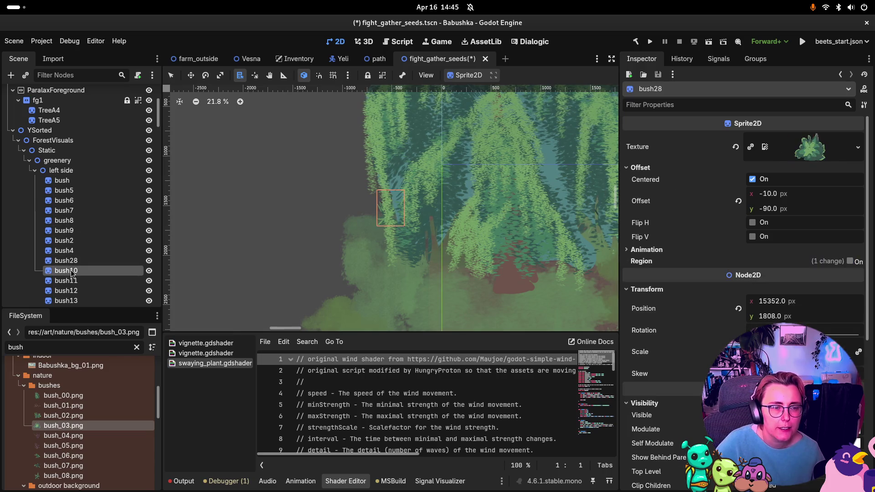
left_click(72, 271)
key("Delete")
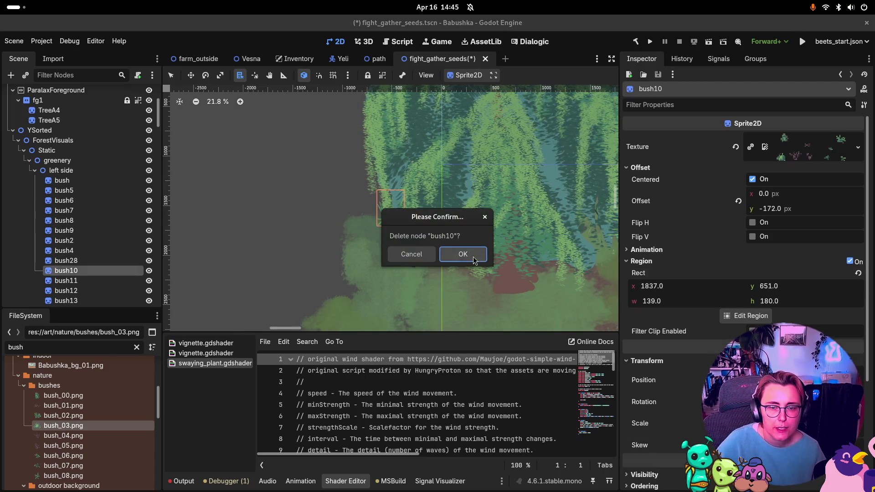
left_click(472, 256)
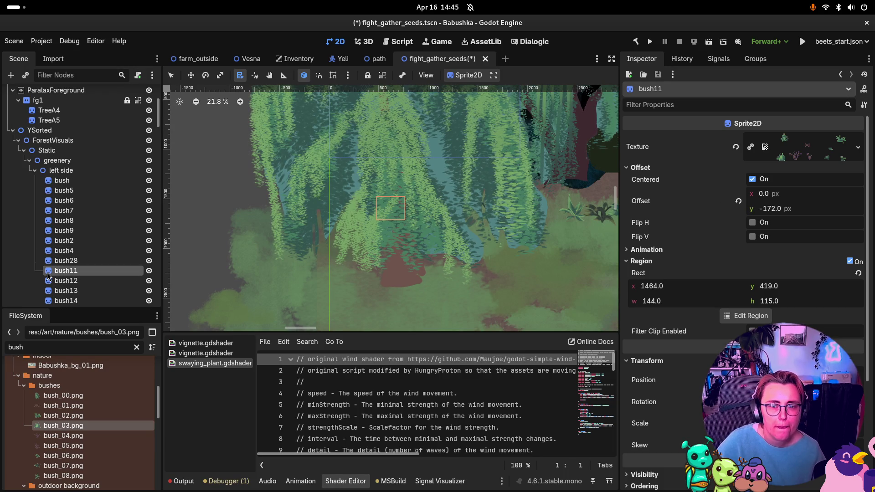
Delete bush11, which had accidentally been renamed to Sprite2D.
left_click(66, 273)
key("BackSpace")
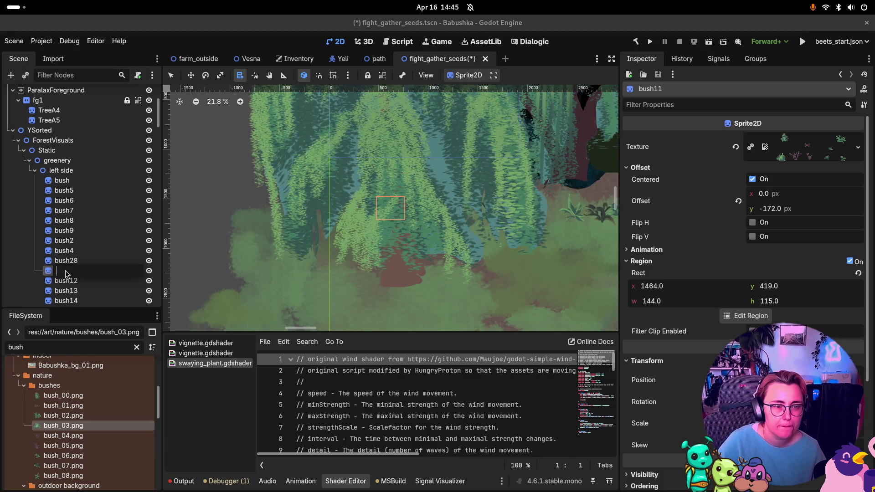
key("Return")
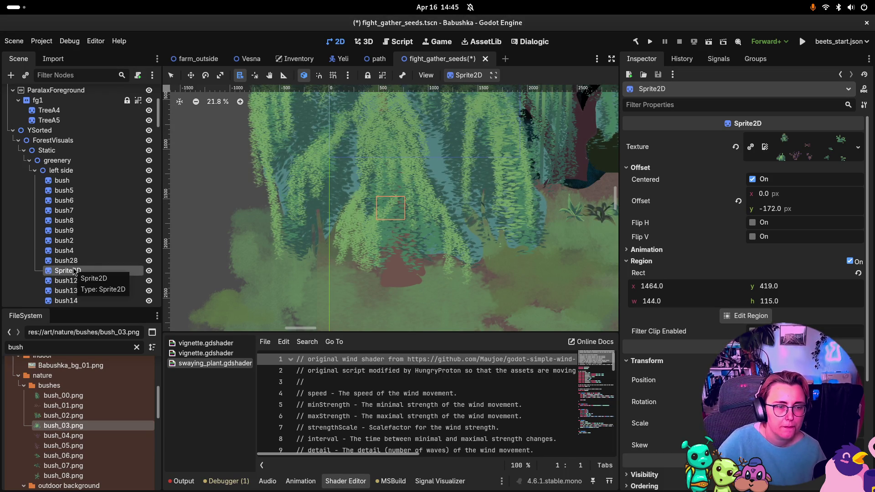
left_click(75, 271)
key("Return")
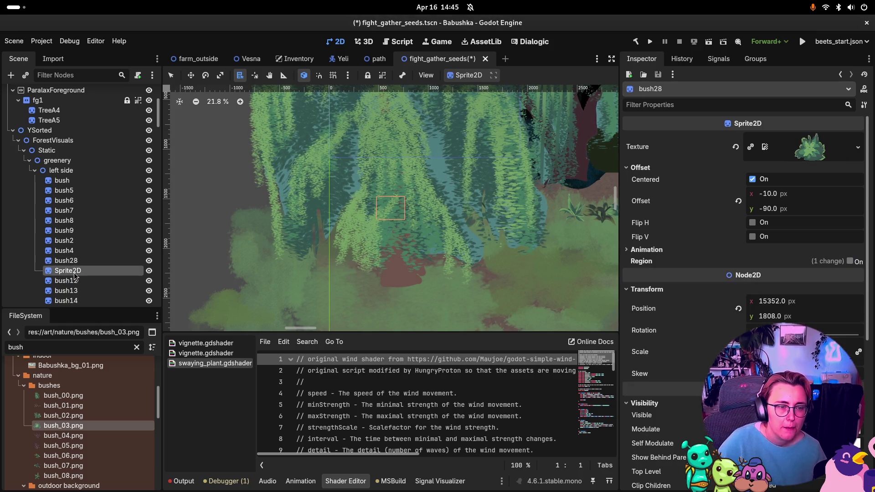
key("Delete")
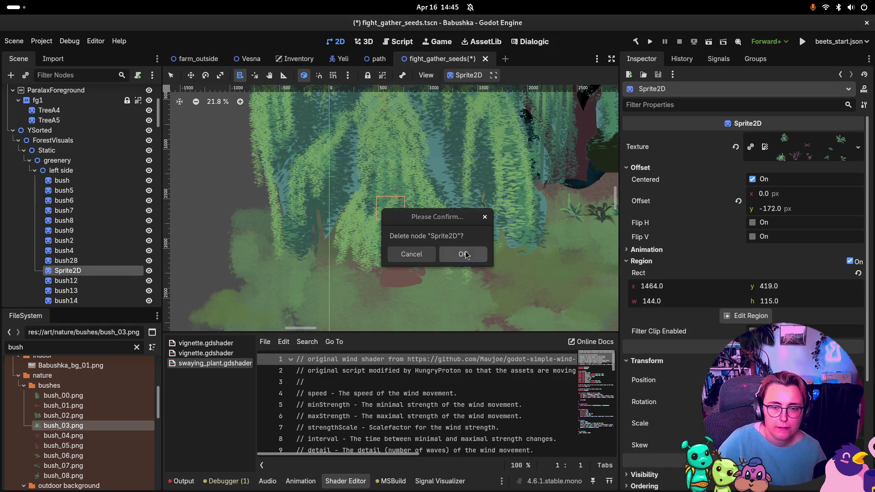
left_click(463, 254)
left_click(48, 272)
Delete the bush12 node.
double_click(47, 273)
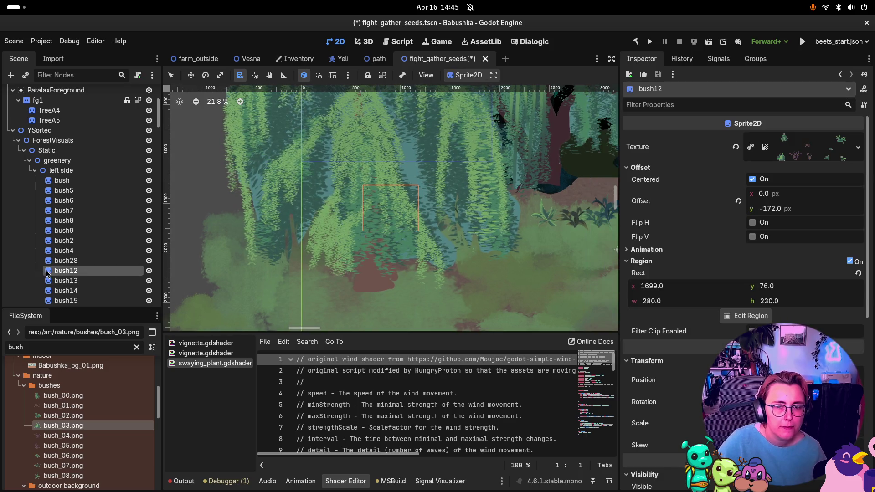
scroll(442, 179, "down", 3)
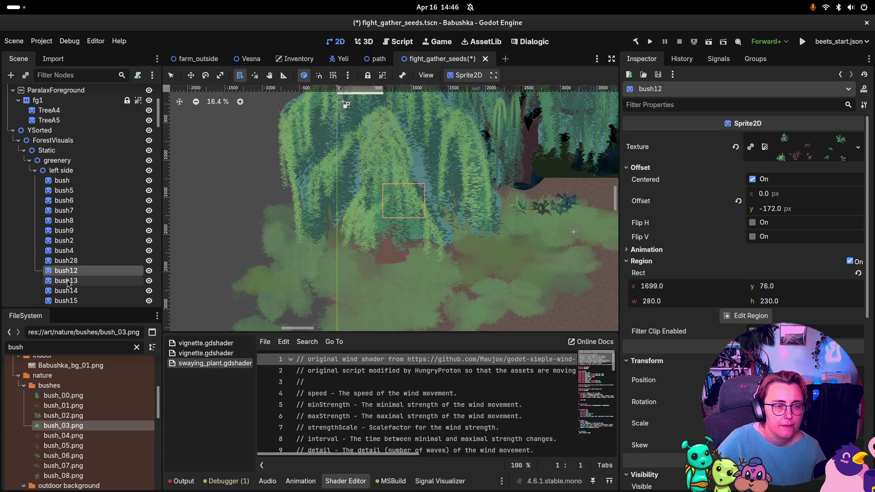
key("Delete")
key("Return")
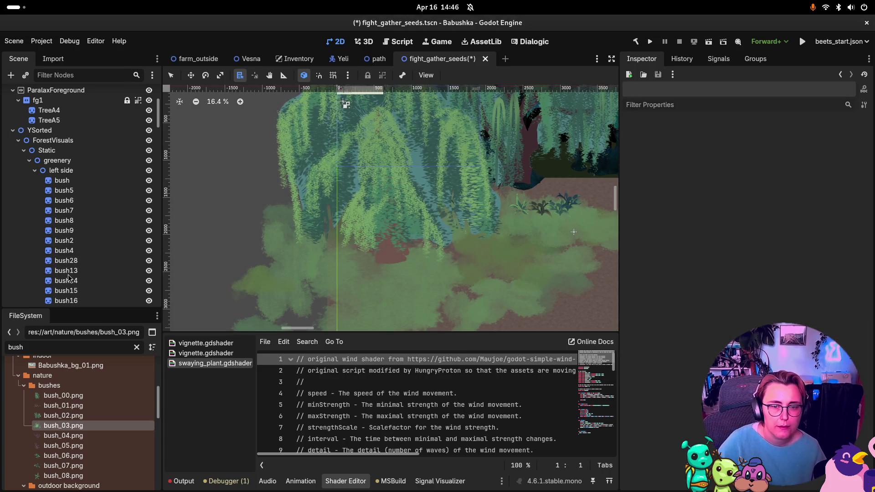
double_click(64, 270)
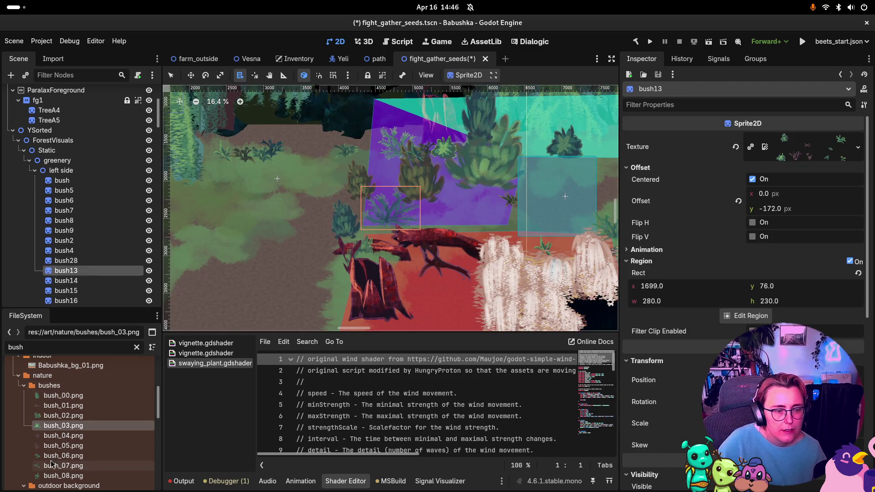
Give bush13 bush_02.png with Region off, and give bush14 the bush_00.png texture.
mouse_move(61, 416)
left_mouse_down()
mouse_move(246, 367)
mouse_move(804, 147)
left_mouse_up()
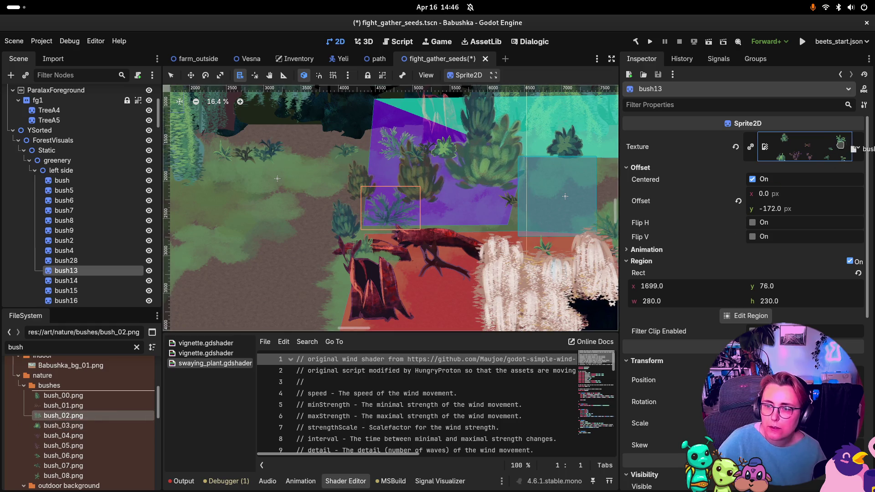
left_click(849, 261)
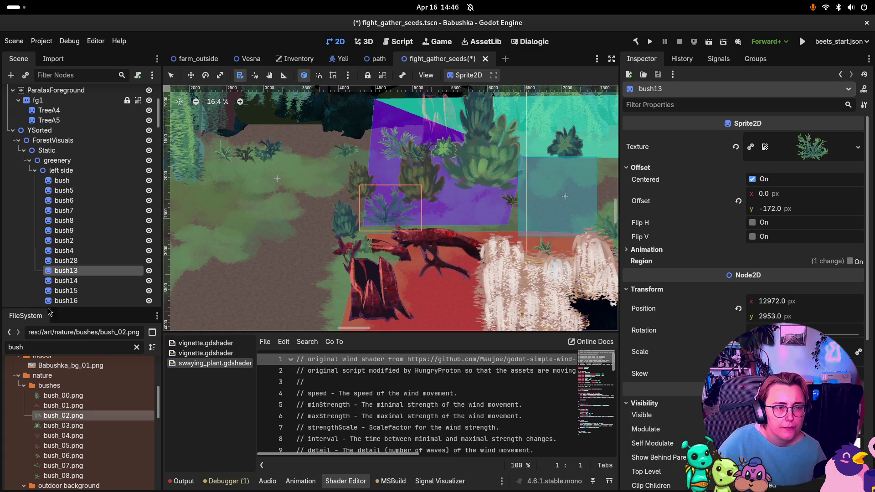
double_click(50, 281)
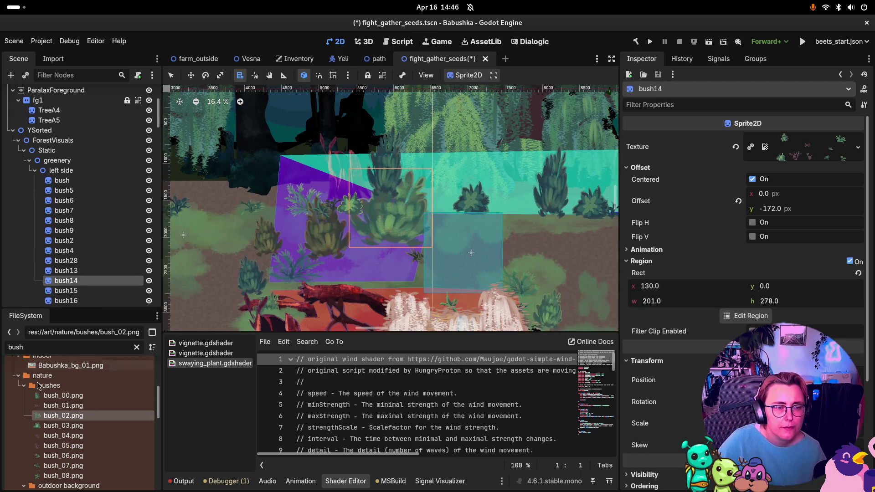
mouse_move(50, 395)
left_mouse_down()
mouse_move(223, 358)
mouse_move(786, 160)
left_mouse_up()
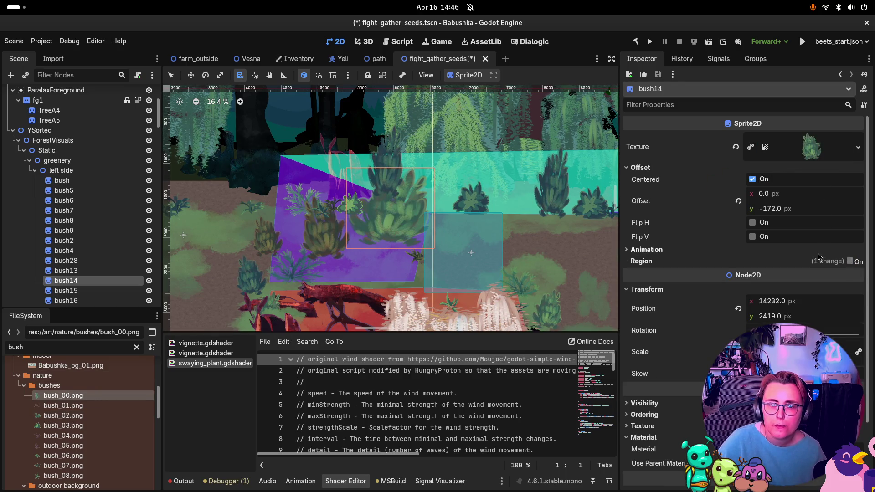
left_click(644, 415)
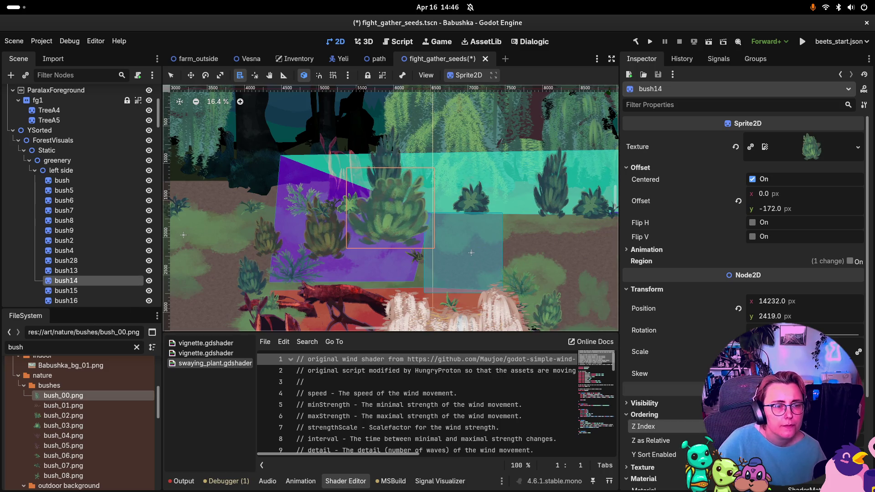
Give bush15 the bush_00.png texture with Region off and expand its Ordering settings.
left_click(66, 290)
key("f")
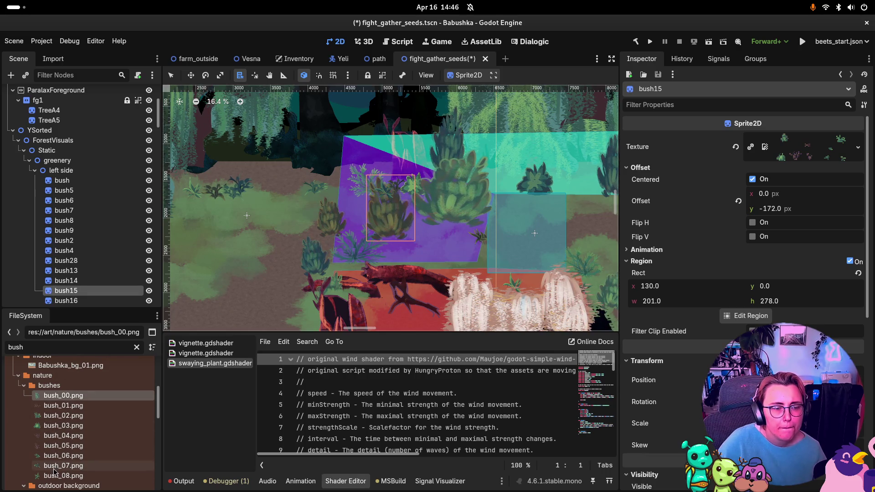
mouse_move(75, 398)
left_mouse_down()
mouse_move(328, 341)
mouse_move(811, 150)
left_mouse_up()
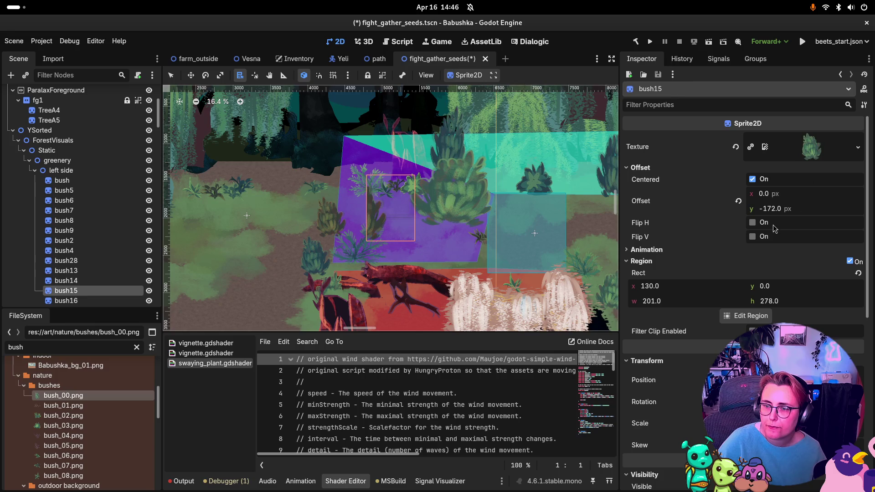
left_click(849, 261)
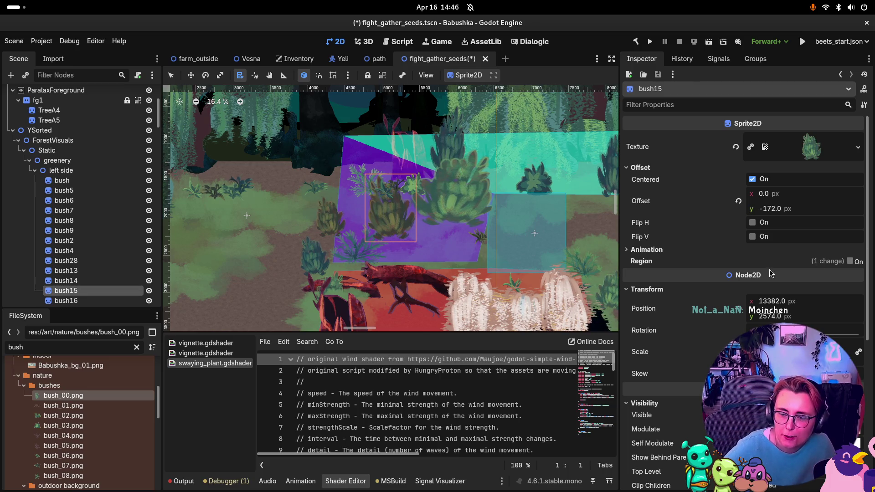
scroll(695, 407, "down", 3)
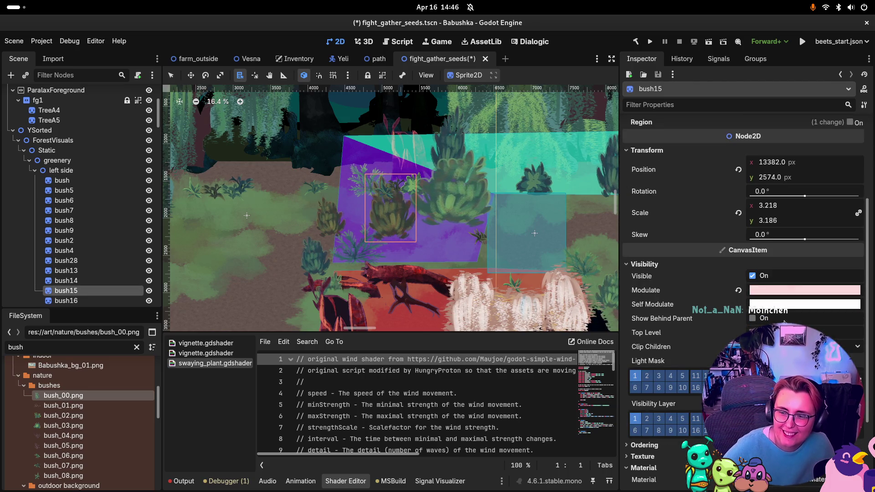
scroll(763, 325, "down", 2)
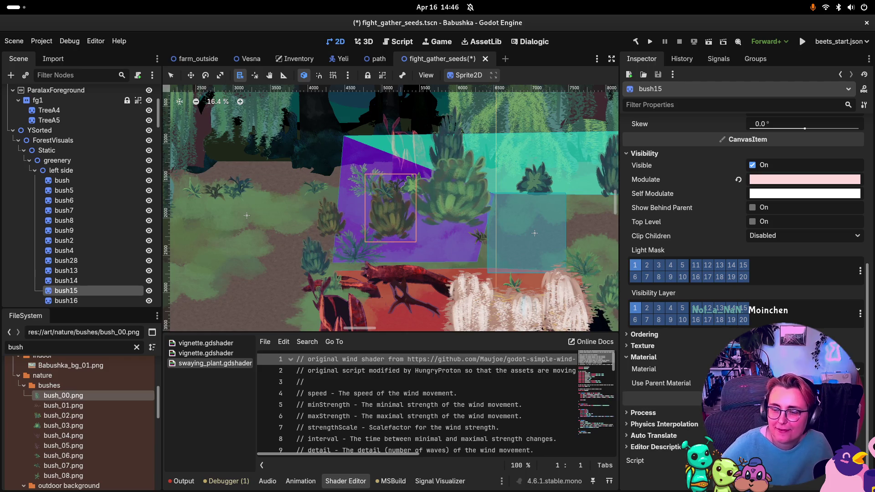
left_click(636, 335)
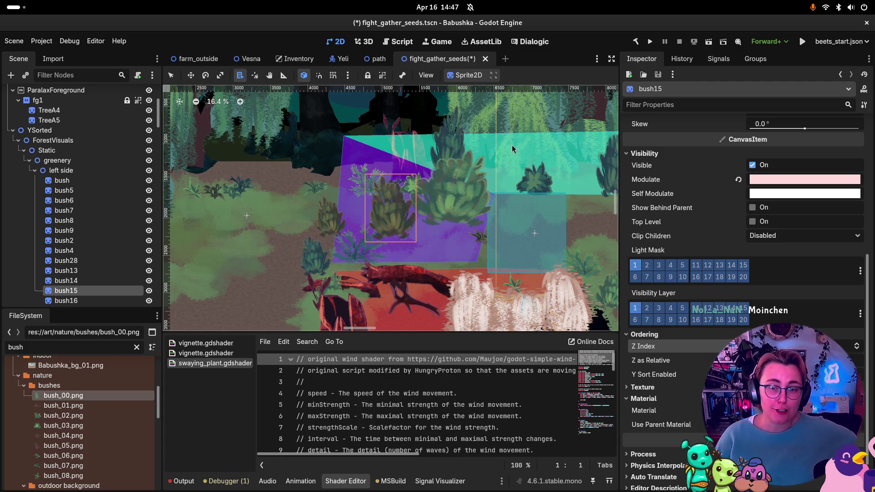
Give bush16 the bush_00.png texture with Region disabled.
left_click(55, 301)
scroll(55, 291, "down", 4)
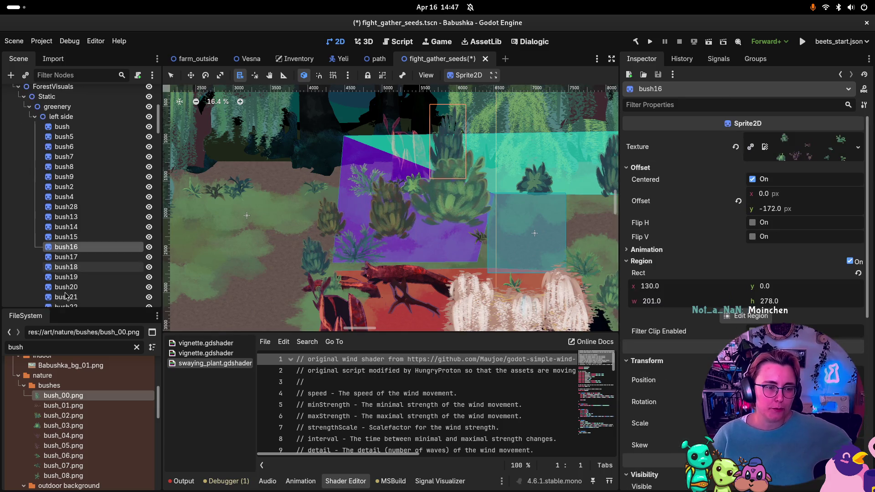
double_click(59, 221)
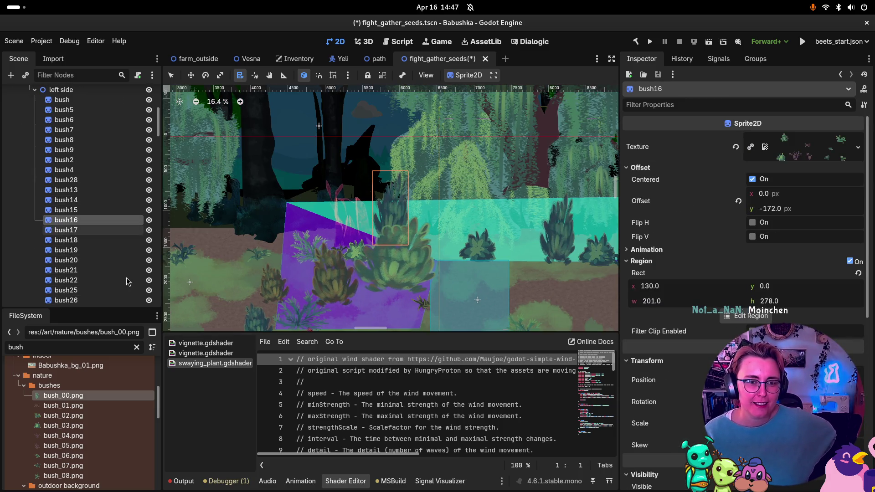
mouse_move(91, 399)
left_mouse_down()
mouse_move(686, 172)
mouse_move(815, 158)
mouse_move(807, 148)
left_mouse_up()
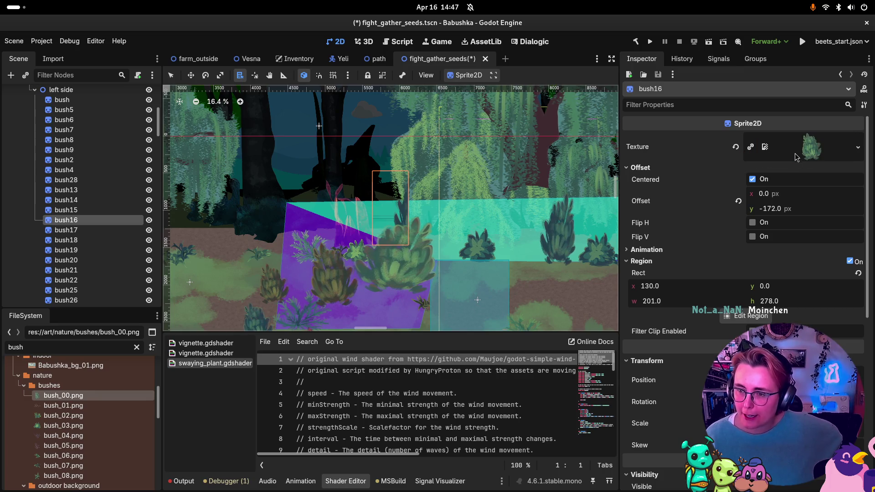
left_click(849, 261)
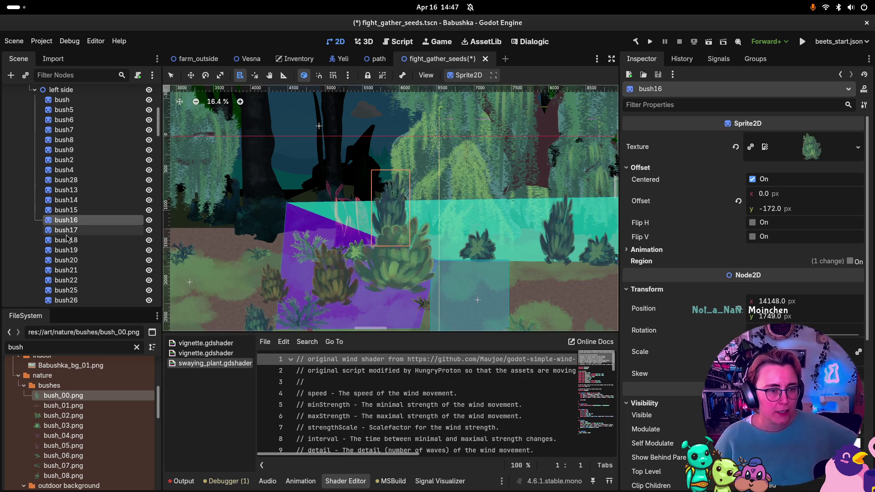
left_click(45, 231)
key("f")
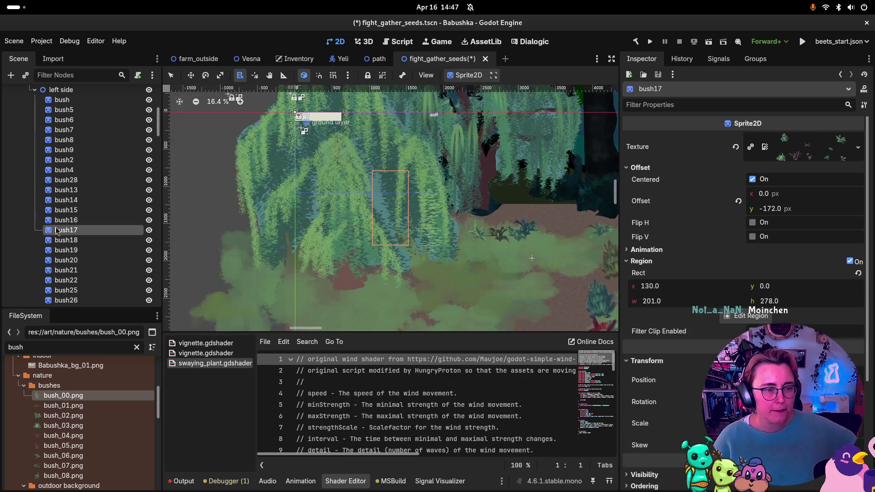
Delete the bush17 node.
left_click(80, 239)
left_click(81, 231)
key("Delete")
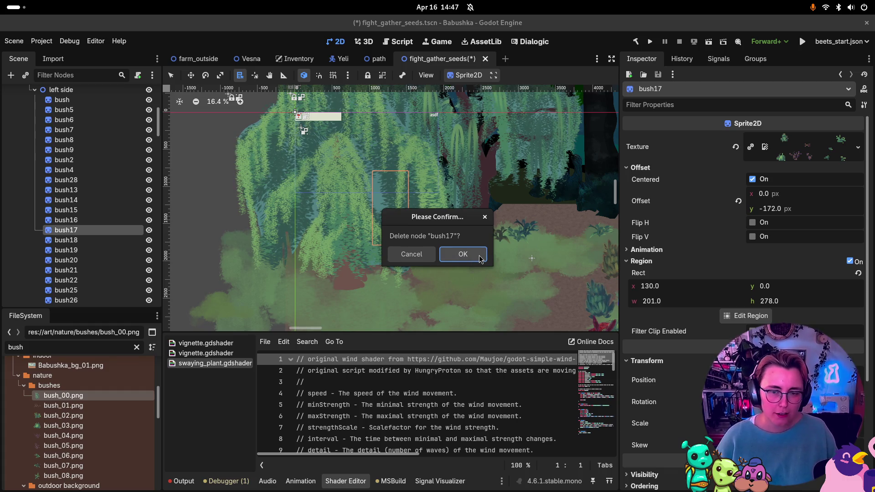
left_click(463, 254)
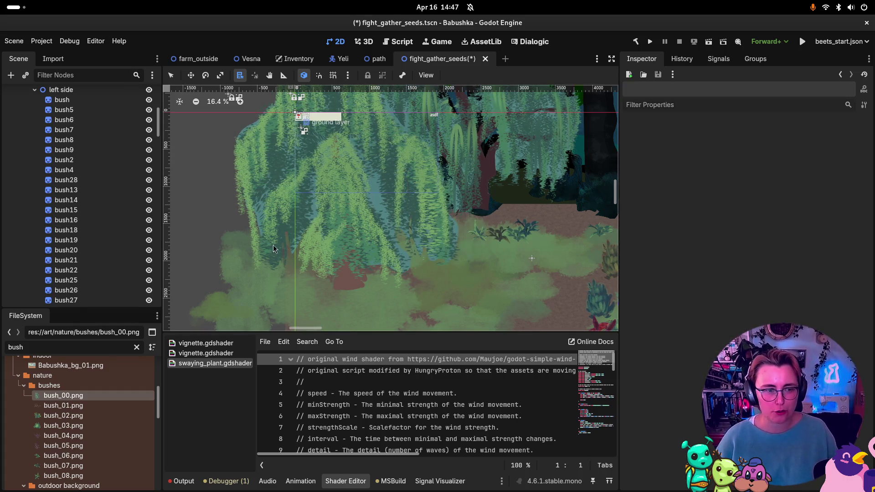
Delete the bush18 node.
left_click(71, 211)
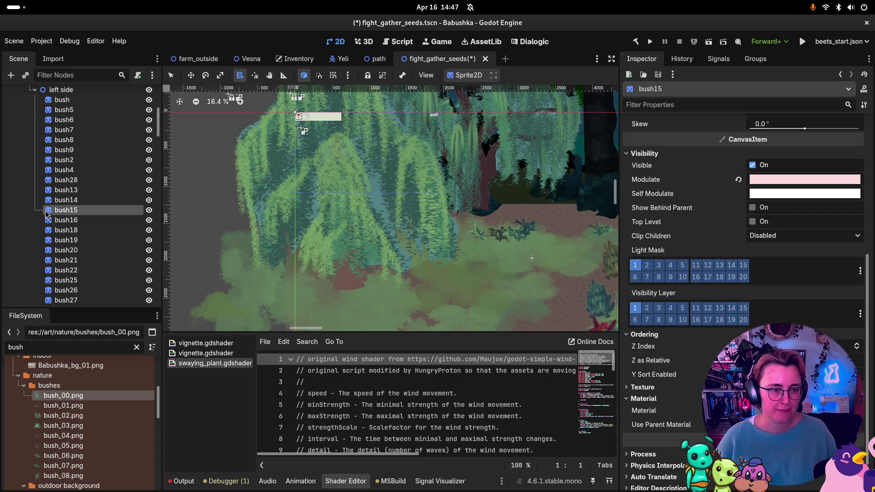
key("f")
left_click(49, 220)
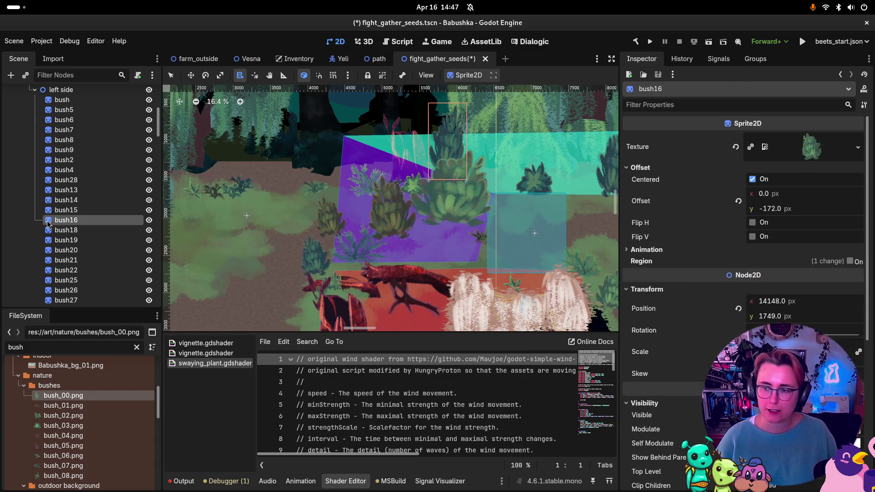
left_click(46, 231)
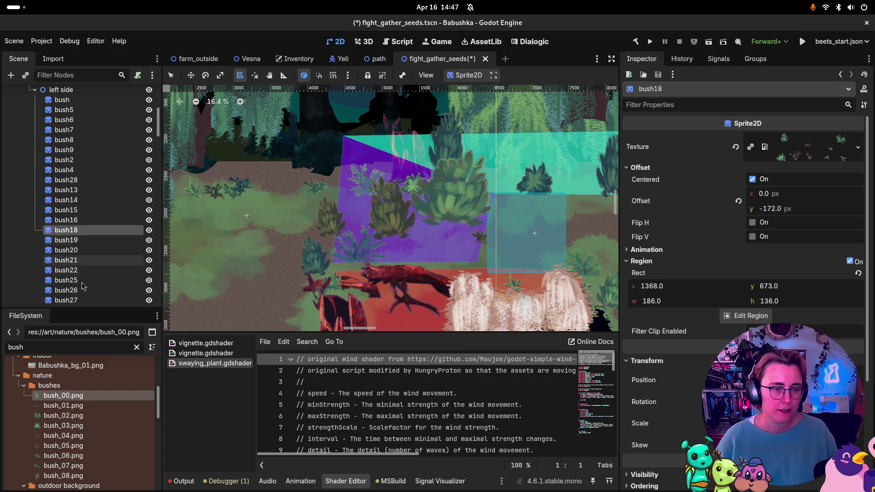
double_click(50, 234)
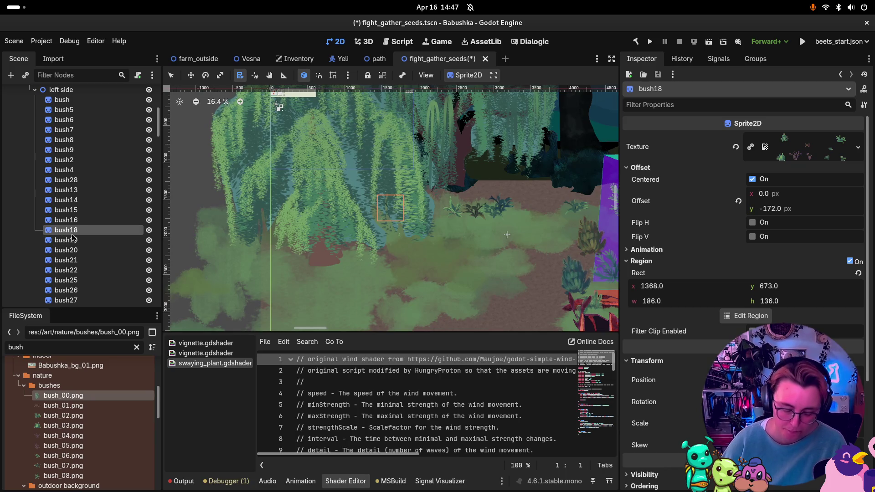
key("Delete")
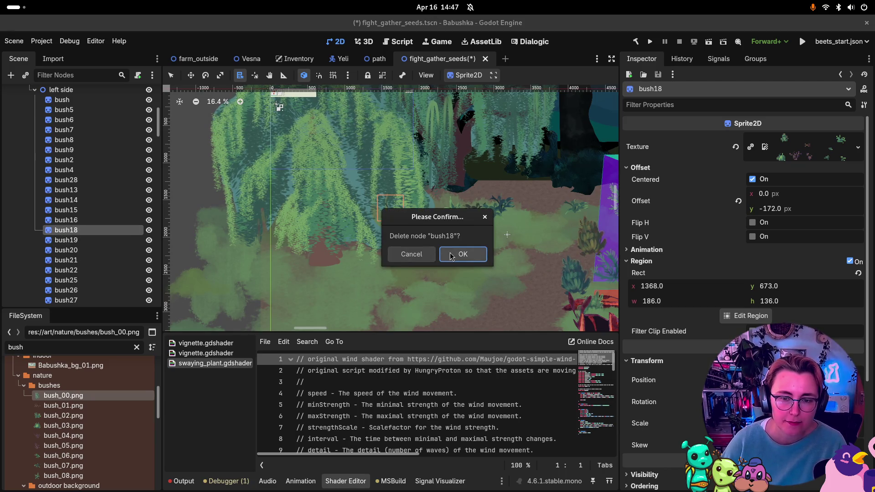
left_click(458, 255)
Delete bush19 and bush20 from the left side group.
left_click(74, 231)
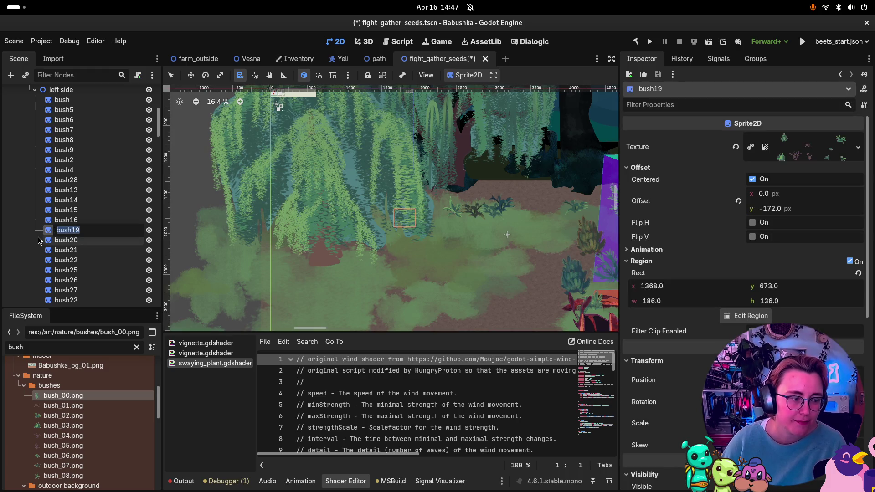
key("Escape")
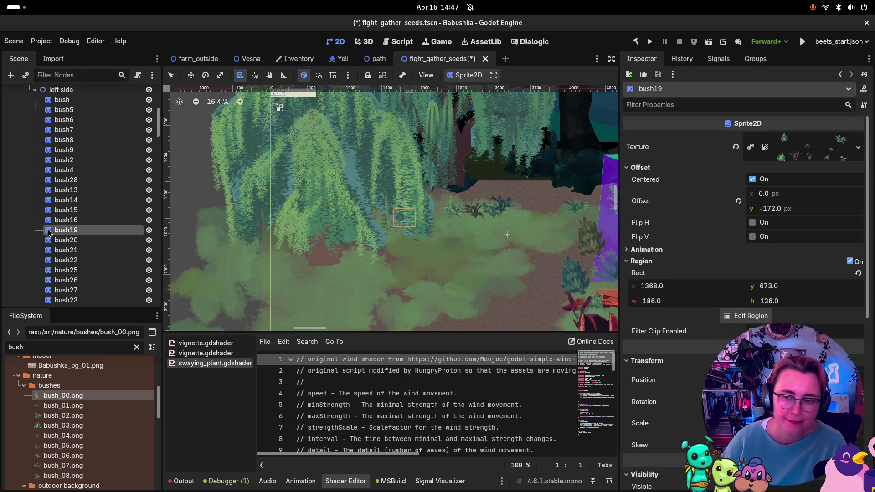
double_click(49, 232)
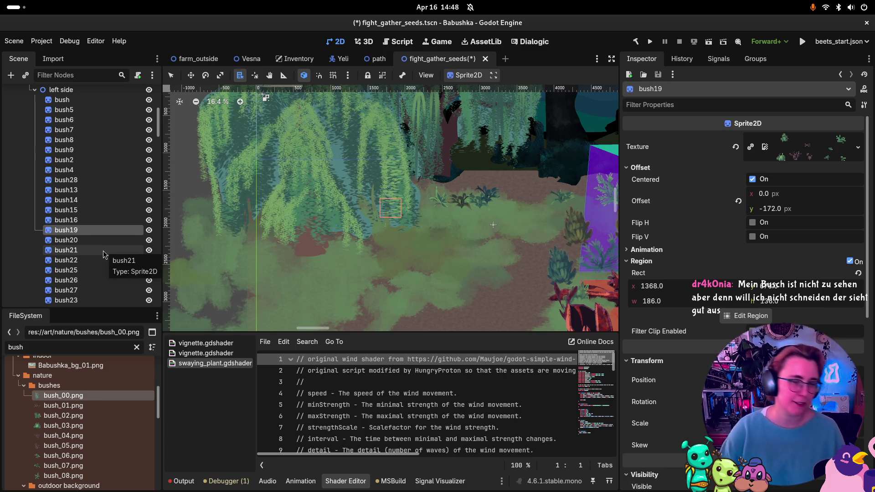
left_click(80, 239)
key("Up")
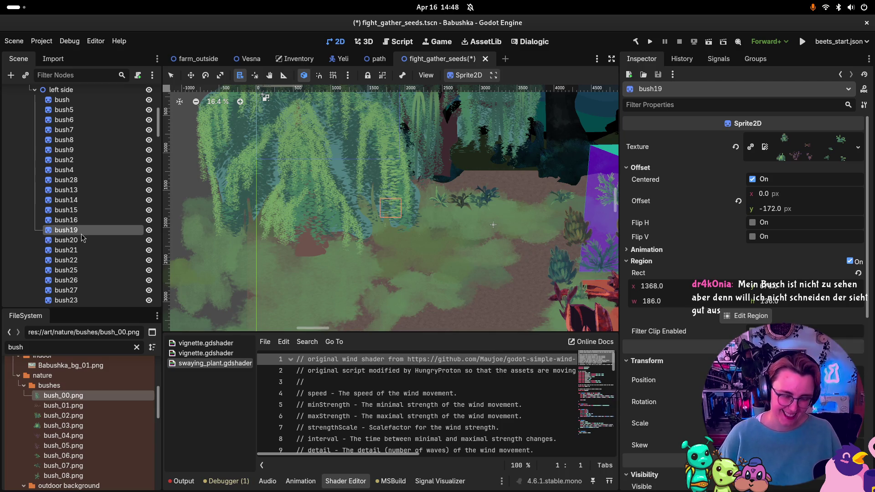
key("Delete")
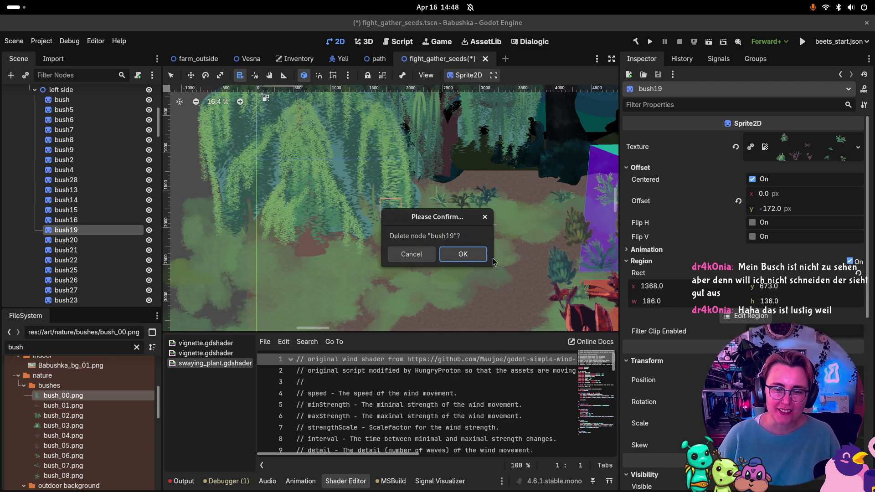
left_click(477, 257)
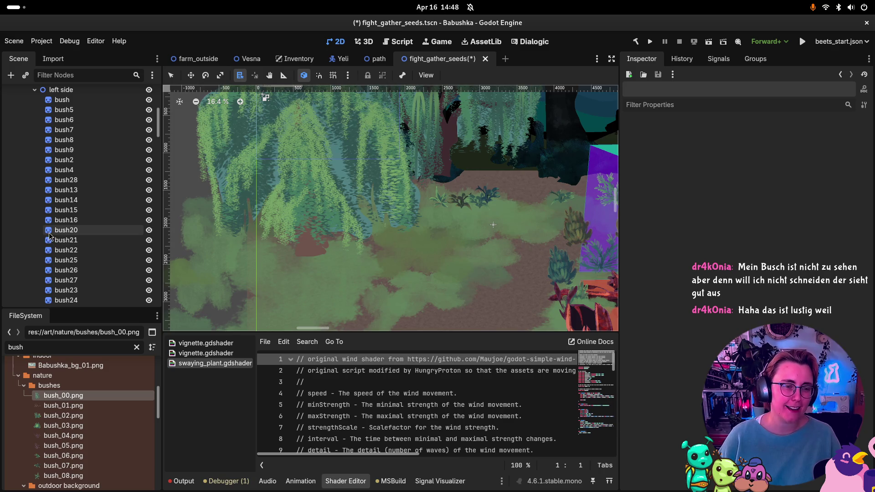
left_click(50, 233)
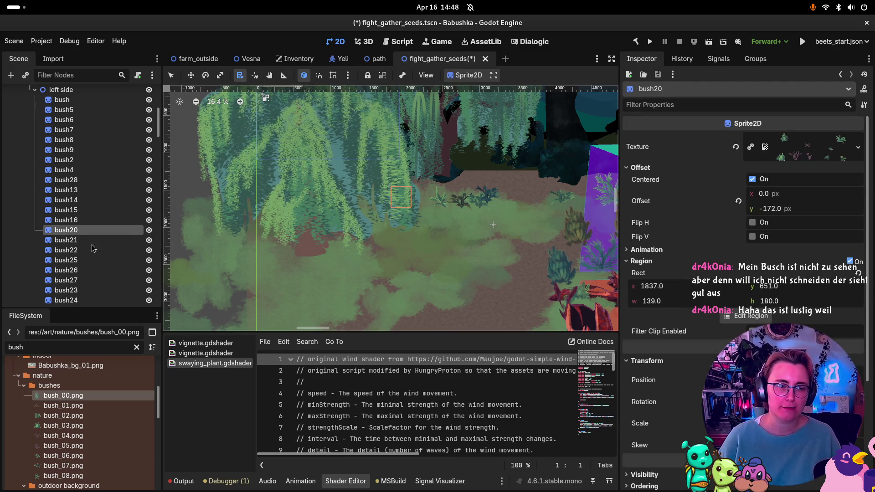
key("Delete")
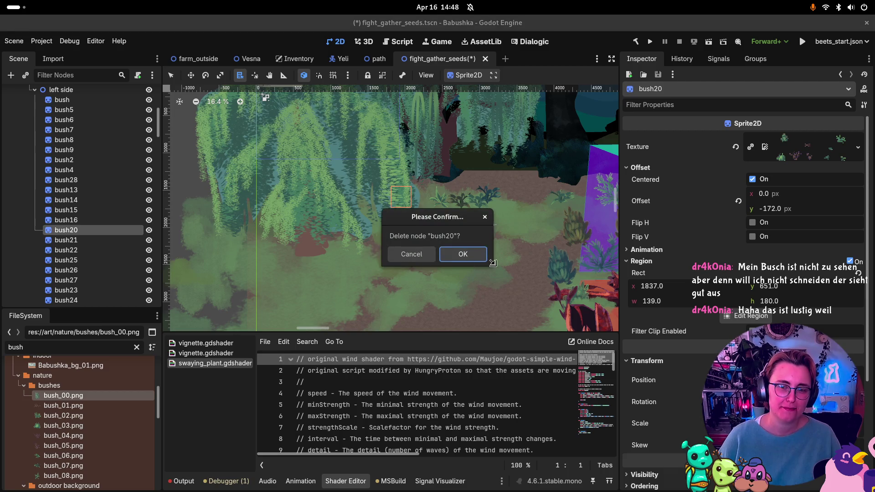
left_click(473, 259)
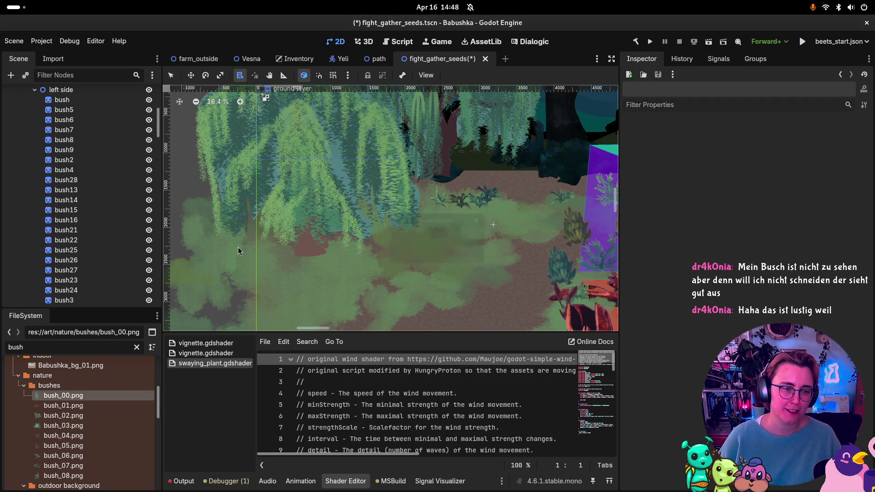
Give bush21 the bush_06.png texture with Region disabled.
double_click(48, 234)
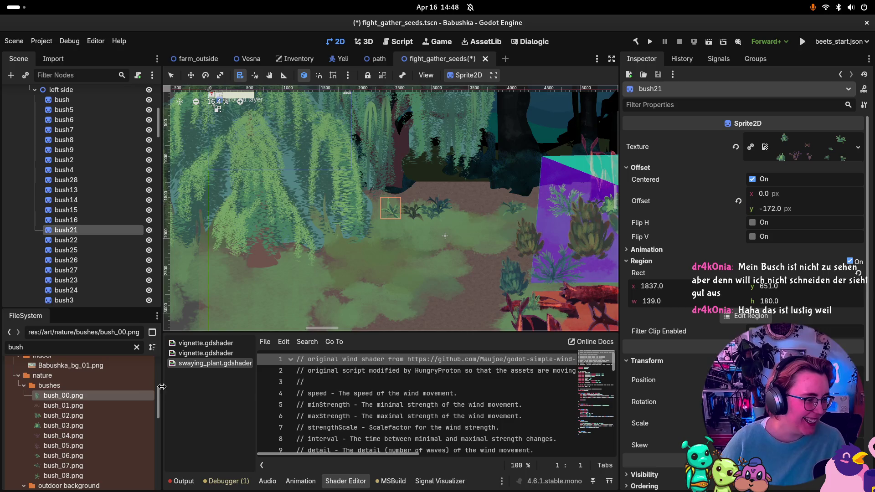
mouse_move(66, 470)
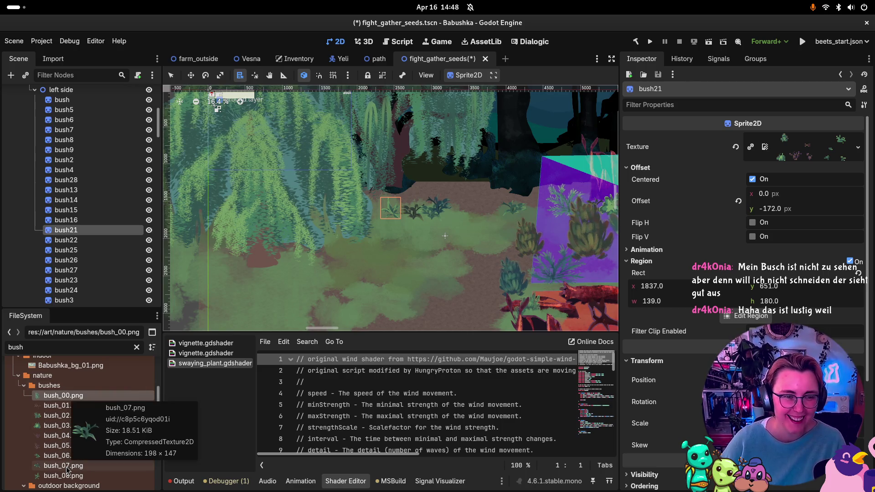
mouse_move(66, 469)
left_mouse_down()
mouse_move(364, 227)
mouse_move(820, 150)
mouse_move(807, 148)
left_mouse_up()
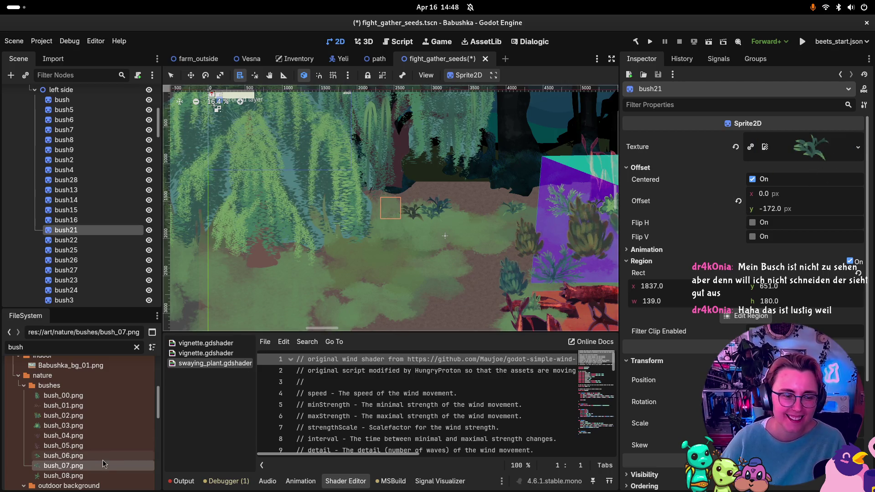
left_click(850, 262)
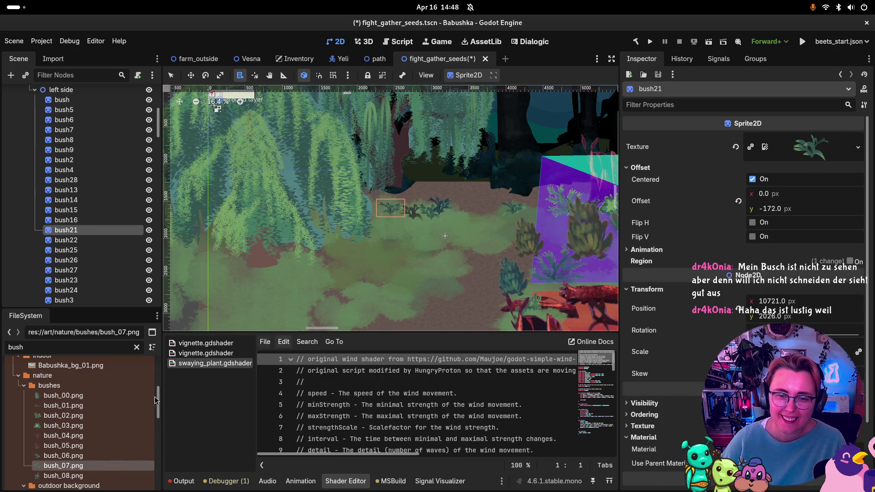
mouse_move(64, 456)
left_mouse_down()
mouse_move(140, 437)
mouse_move(806, 147)
left_mouse_up()
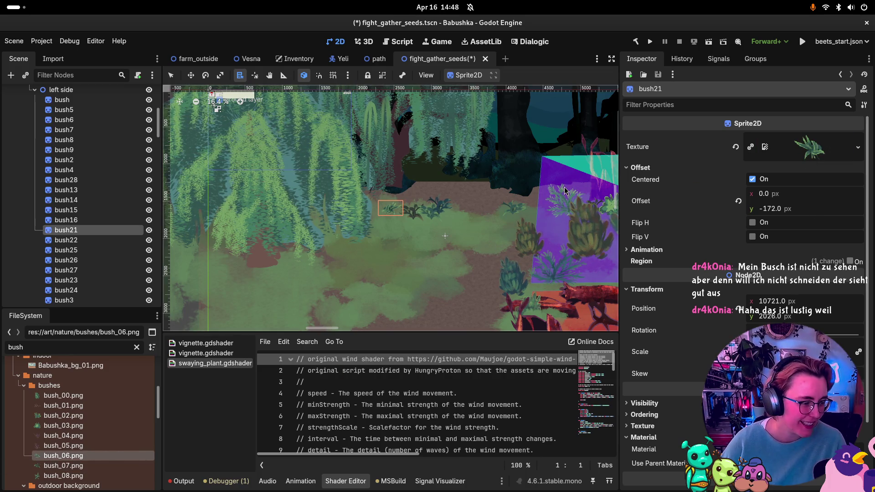
Select bush22 and frame it in the viewport.
left_click(60, 242)
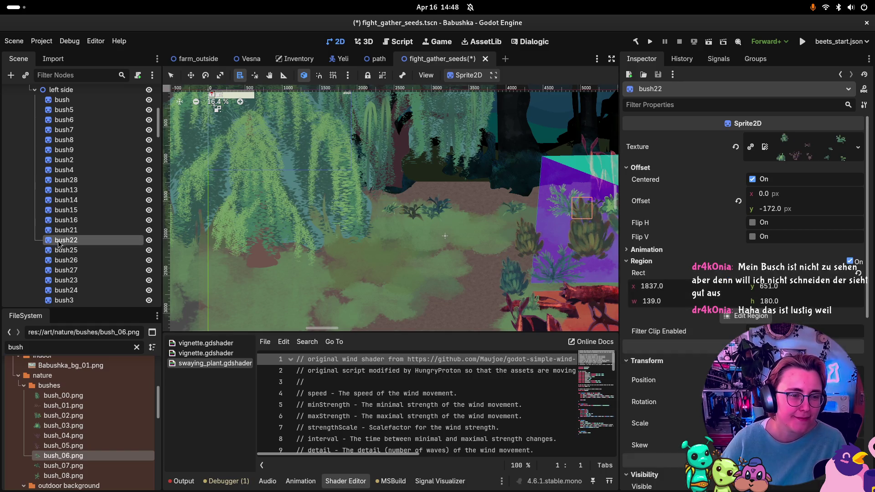
double_click(50, 244)
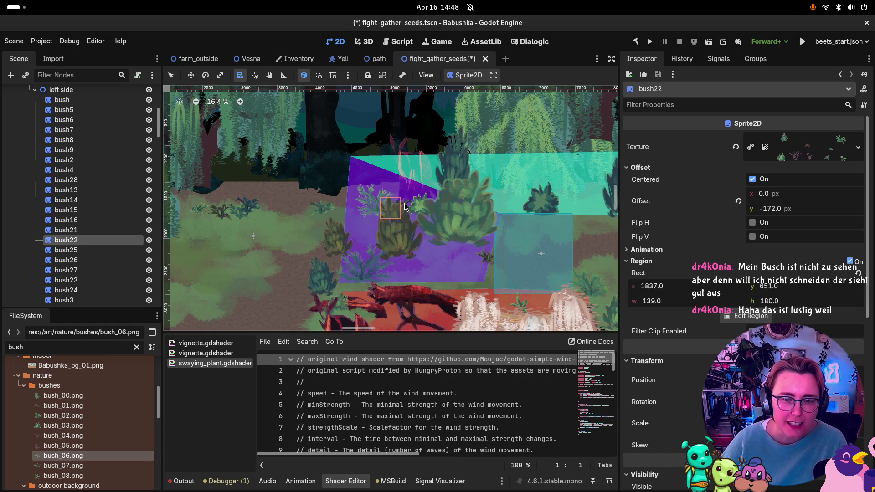
scroll(394, 200, "up", 5)
scroll(355, 205, "up", 4)
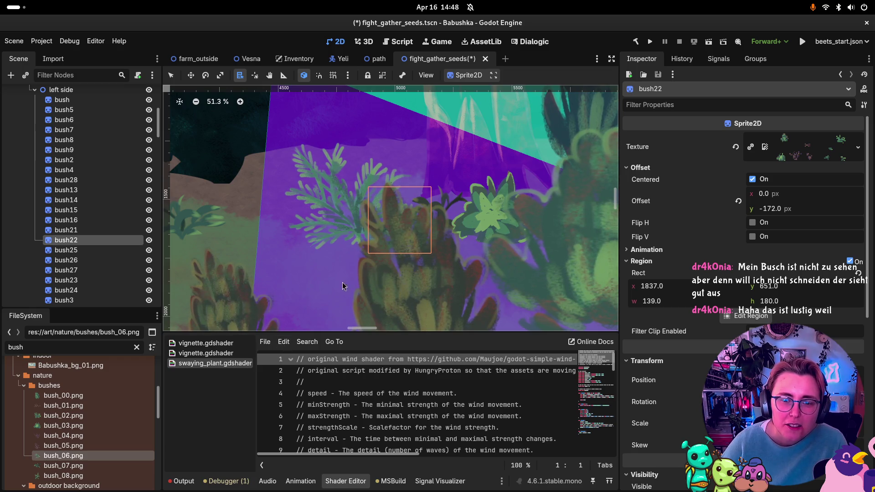
Move bush22 down-left and give it the bush_08.png texture with Region off.
key("w")
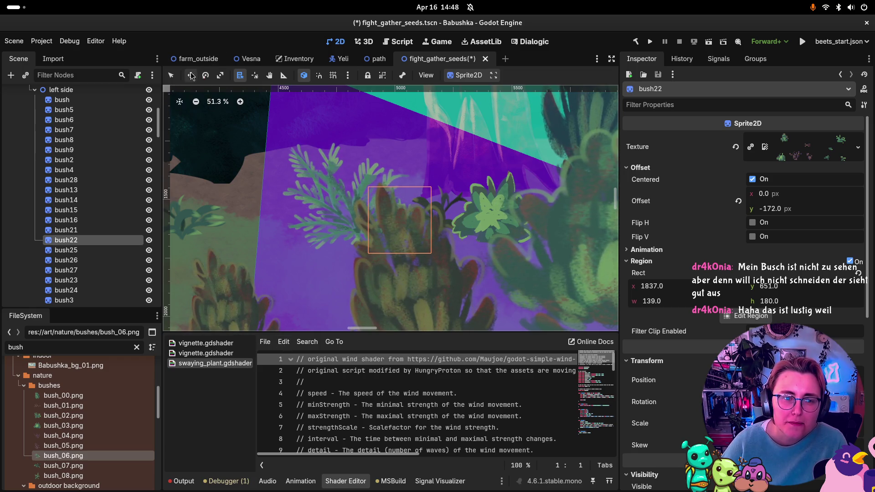
mouse_move(408, 222)
left_mouse_down()
mouse_move(398, 177)
mouse_move(403, 198)
mouse_move(335, 276)
left_mouse_up()
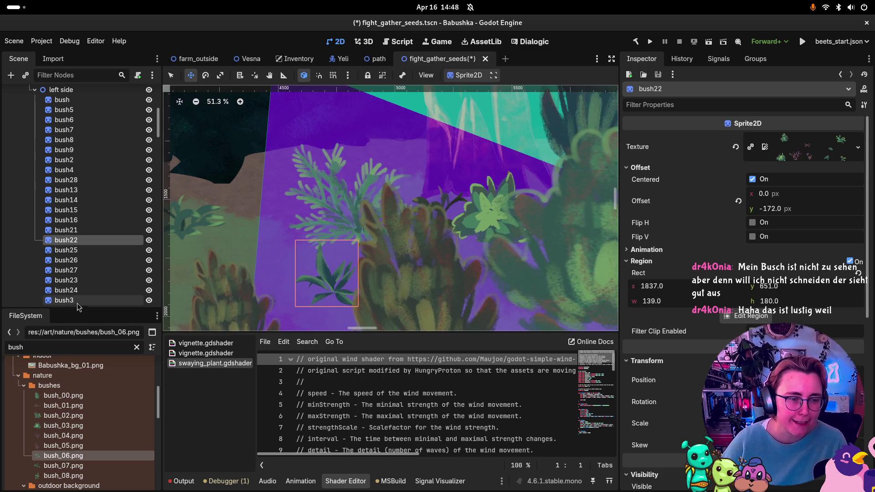
mouse_move(63, 465)
left_mouse_down()
mouse_move(410, 296)
mouse_move(820, 151)
left_mouse_up()
left_click(849, 261)
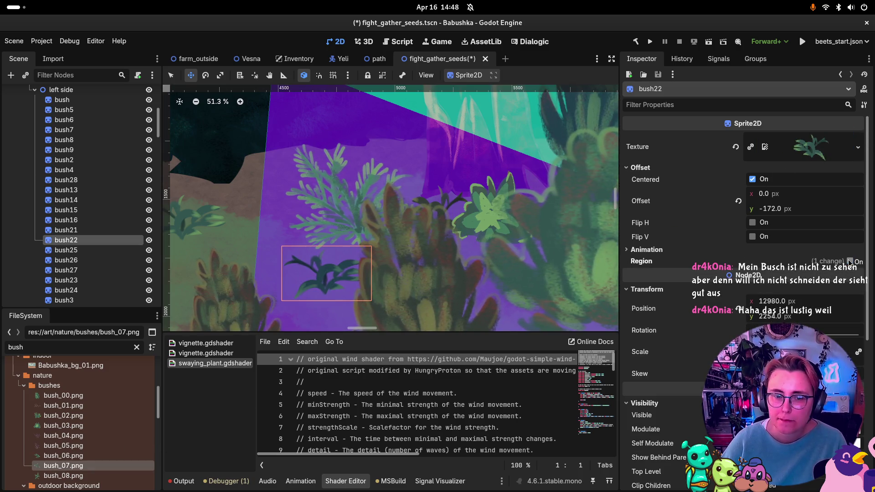
left_click_drag(70, 475, 816, 146)
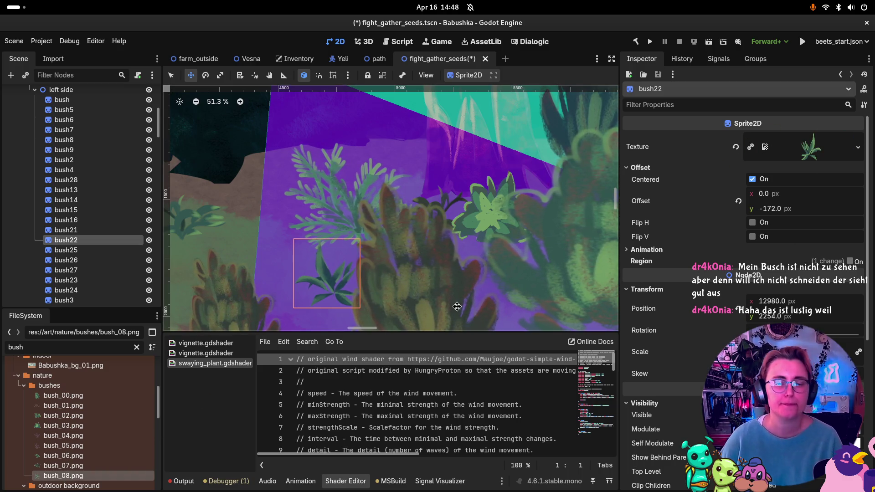
scroll(450, 296, "down", 3)
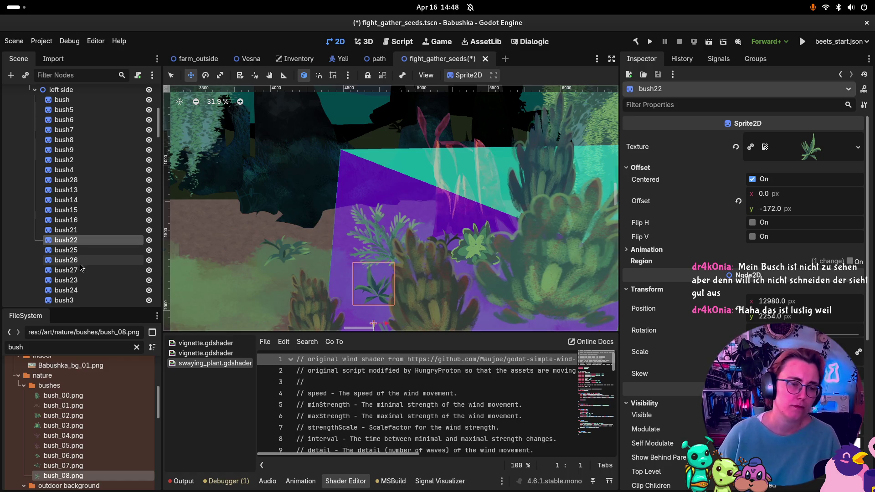
Retexture bush25 with bush_07.png and bush26 with bush_06.png, both with Region off.
left_click(64, 251)
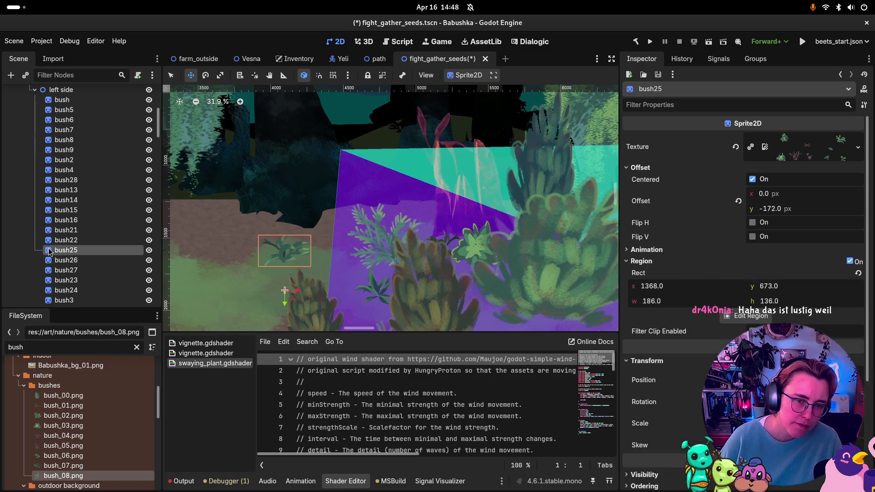
double_click(50, 251)
mouse_move(64, 466)
left_mouse_down()
mouse_move(365, 182)
mouse_move(838, 183)
mouse_move(810, 148)
left_mouse_up()
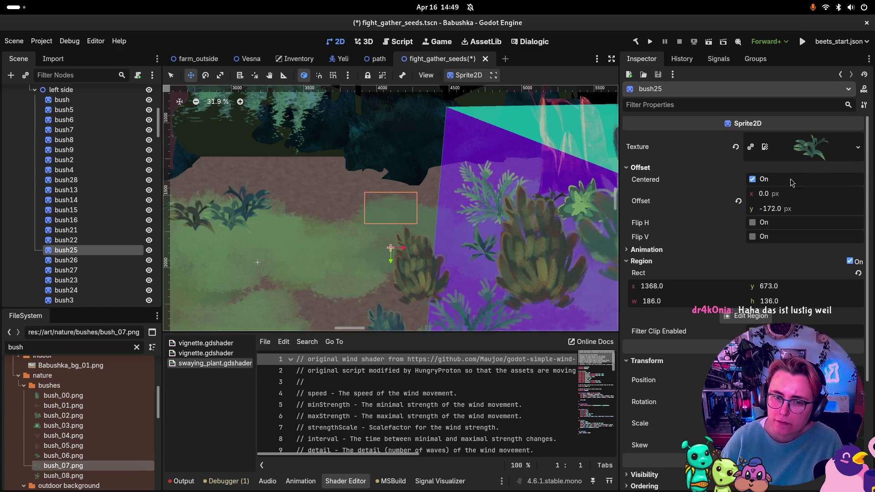
left_click(850, 262)
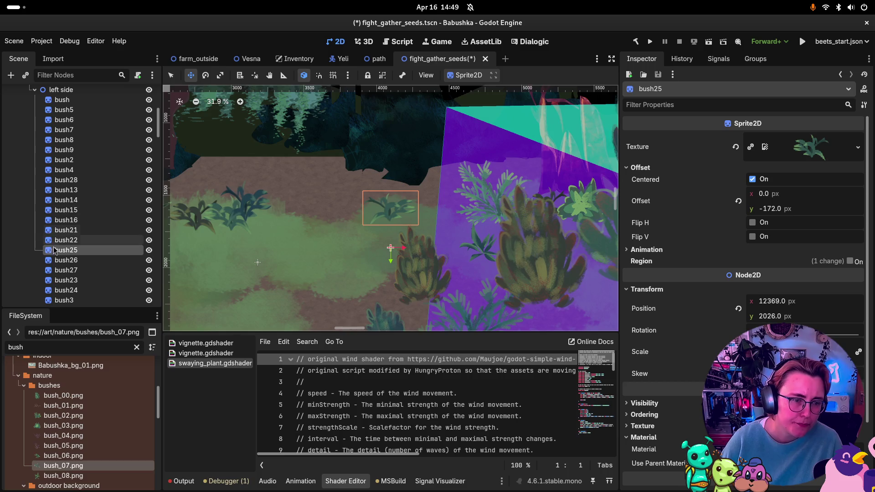
double_click(59, 260)
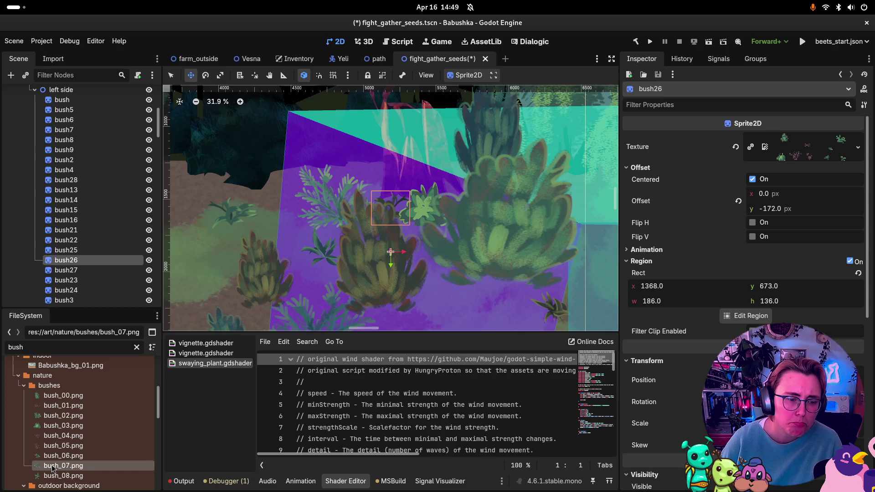
mouse_move(59, 456)
left_mouse_down()
mouse_move(171, 438)
mouse_move(813, 145)
left_mouse_up()
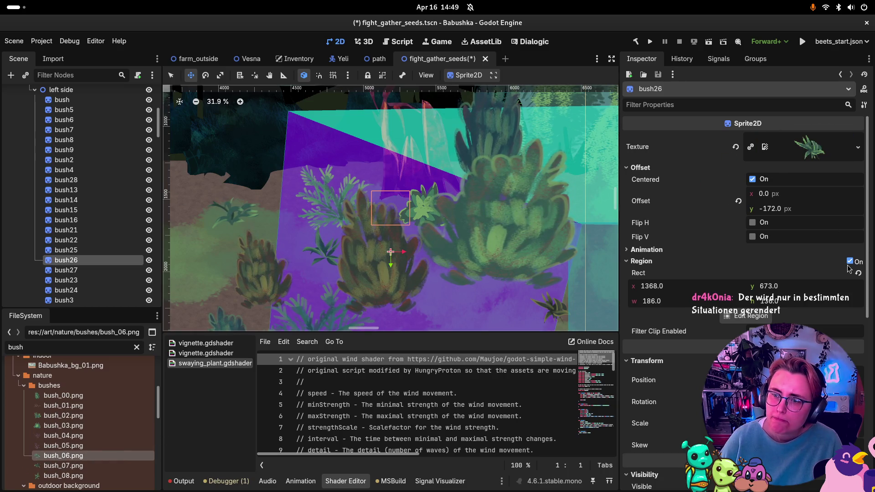
left_click(850, 262)
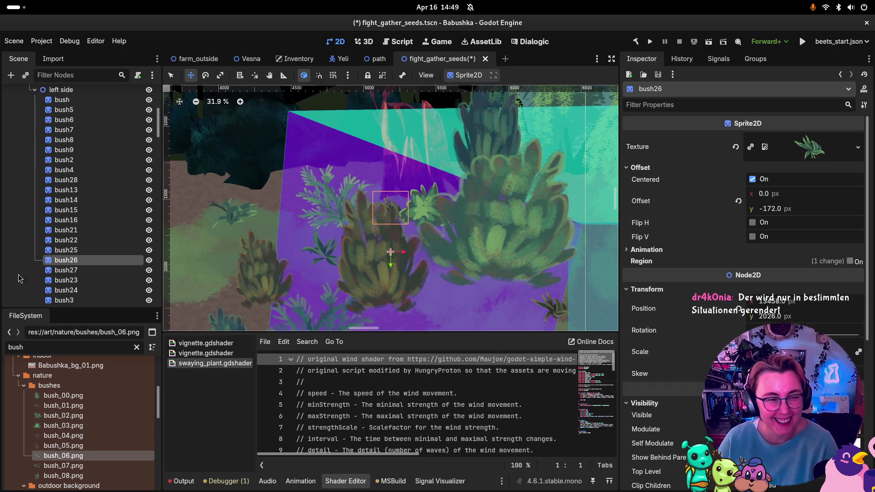
Give bush27 the bush_03.png texture with Region disabled.
left_click(60, 272)
double_click(48, 272)
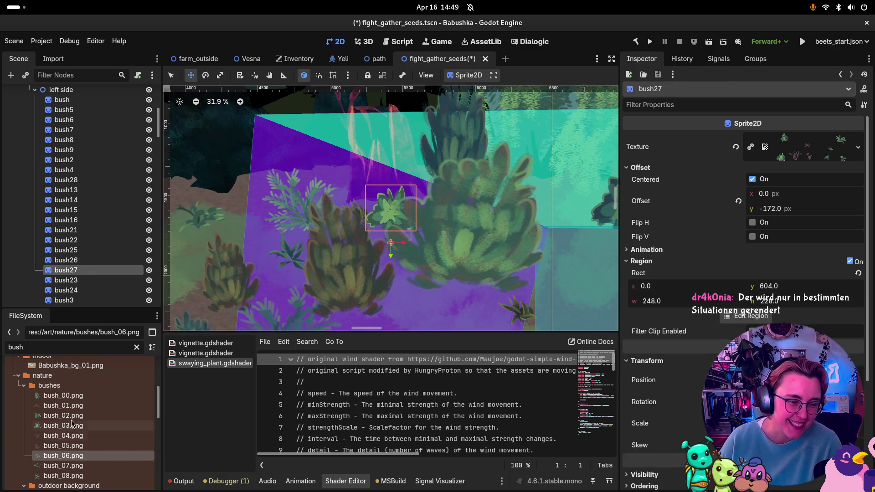
mouse_move(63, 425)
left_mouse_down()
mouse_move(766, 175)
mouse_move(797, 148)
left_mouse_up()
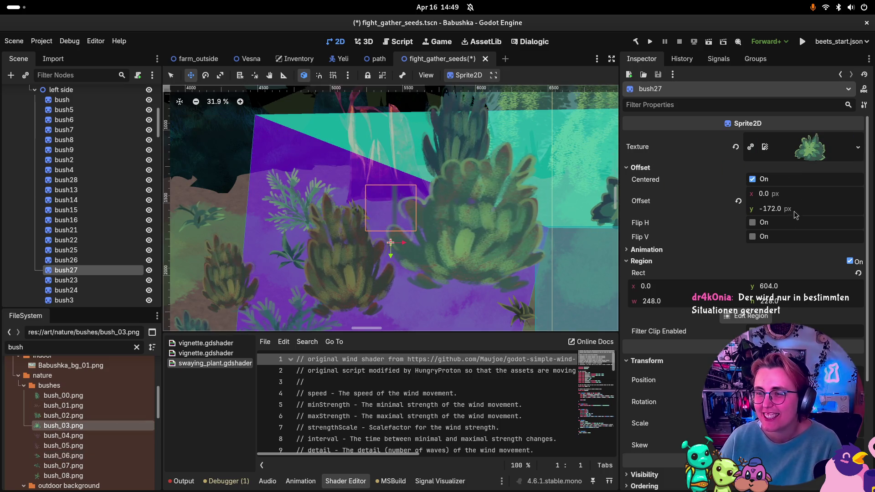
left_click(849, 261)
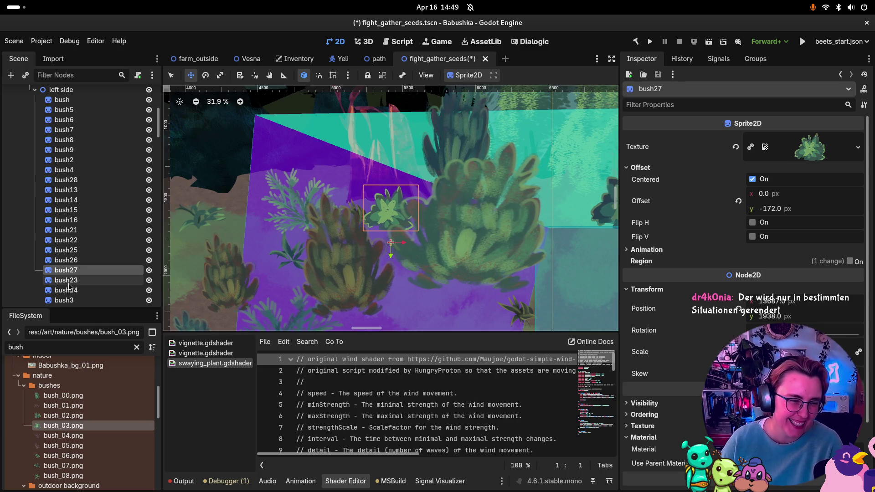
Give bush23 the bush_08.png texture with Region disabled.
double_click(48, 282)
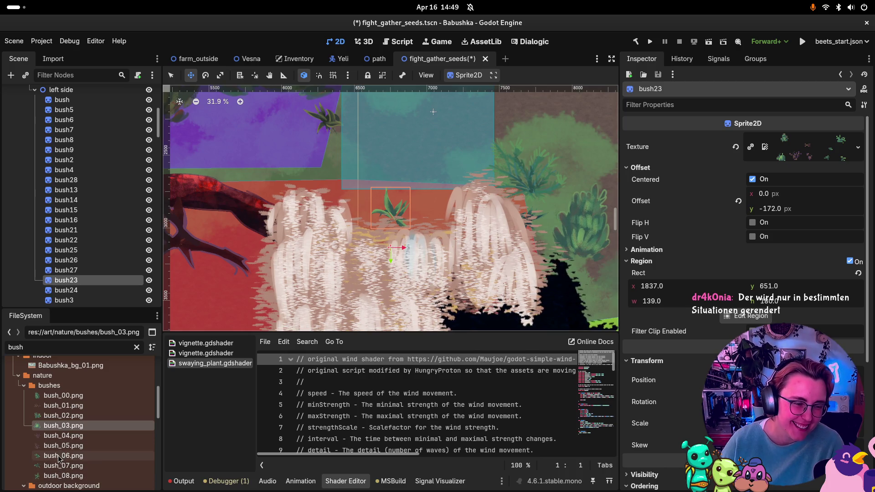
mouse_move(59, 465)
left_mouse_down()
mouse_move(791, 175)
mouse_move(806, 155)
left_mouse_up()
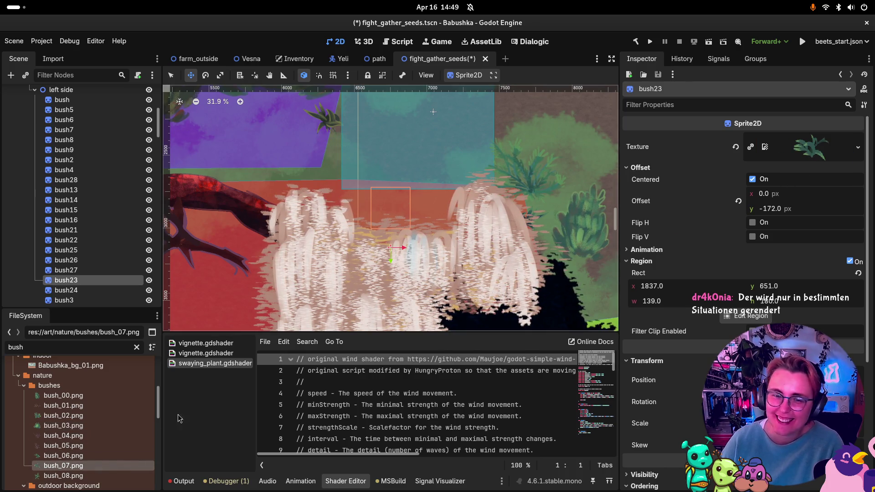
left_click_drag(59, 455, 767, 168)
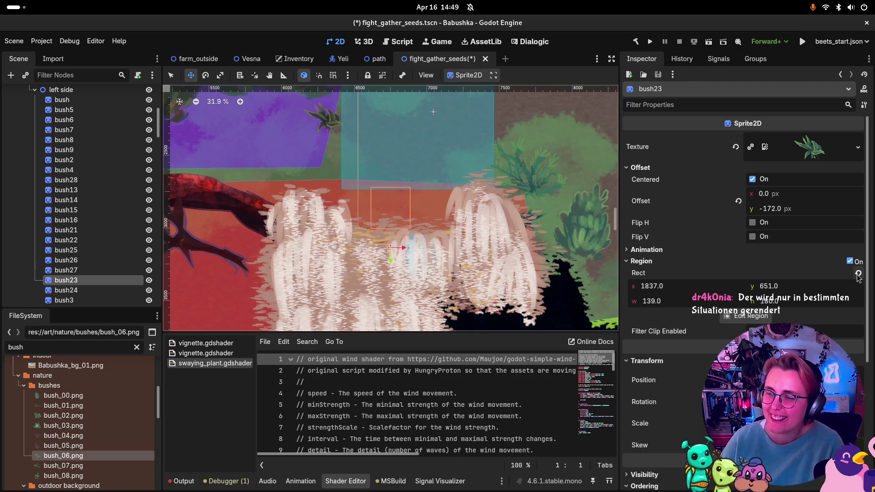
left_click(849, 261)
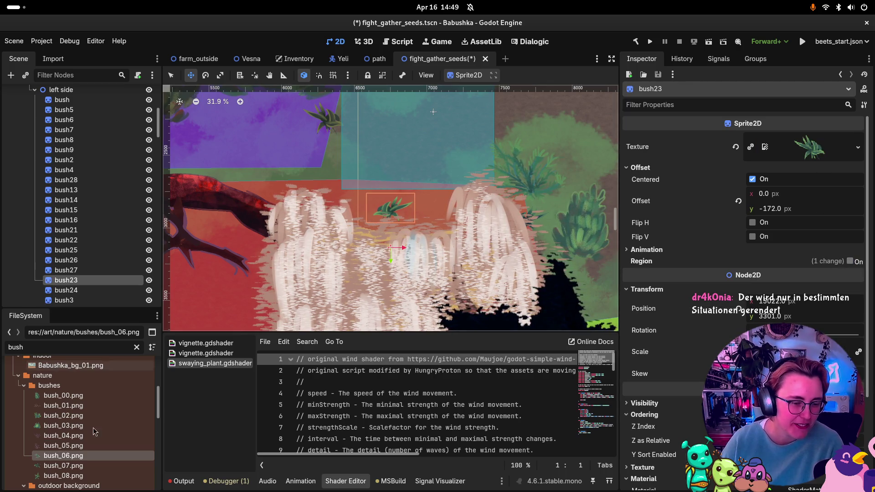
mouse_move(63, 475)
left_mouse_down()
mouse_move(68, 481)
mouse_move(302, 389)
mouse_move(794, 143)
left_mouse_up()
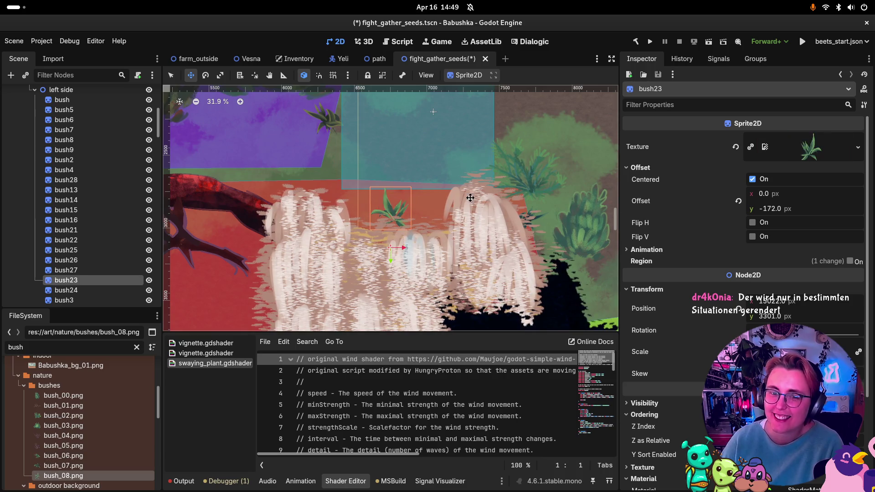
Give bush24 the bush_08.png texture with Region disabled.
double_click(49, 292)
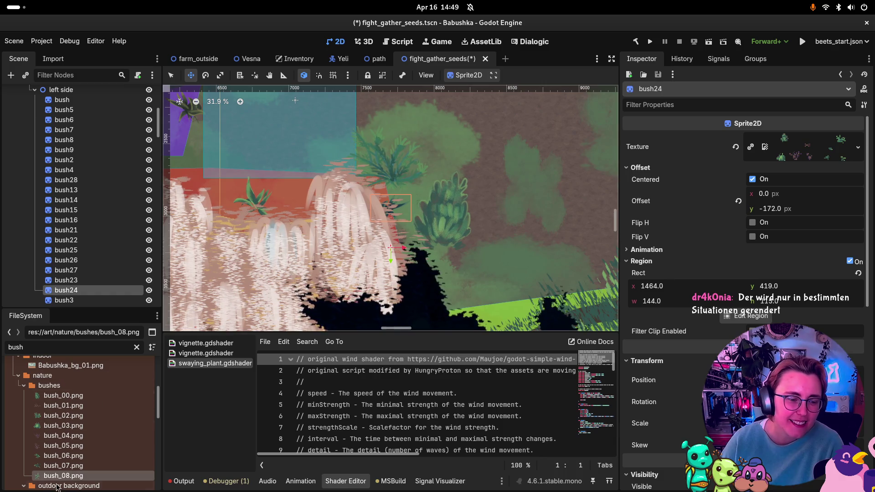
left_click_drag(64, 477, 794, 146)
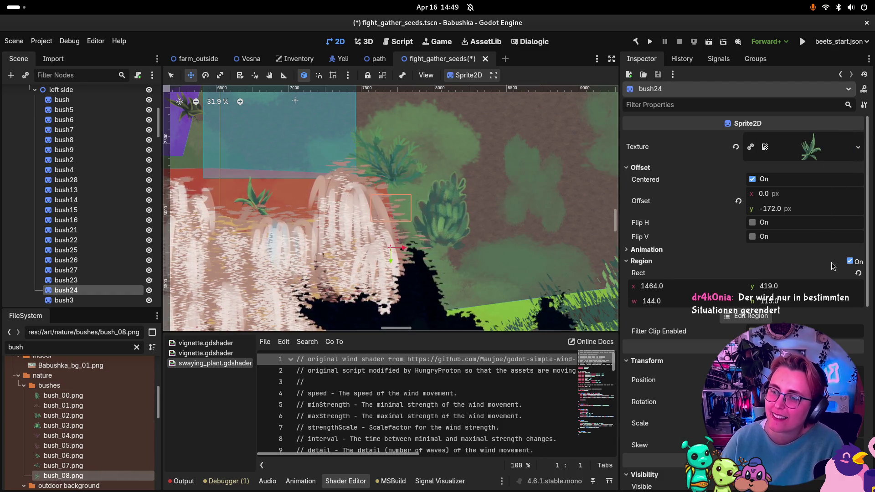
left_click(849, 262)
scroll(366, 203, "down", 3)
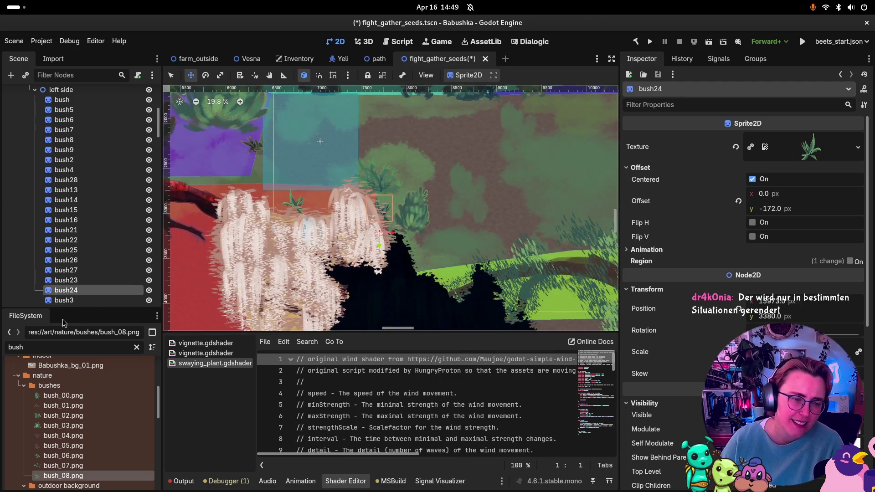
scroll(57, 282, "down", 3)
scroll(57, 292, "down", 1)
Give bush3 the bush_08.png texture with Region disabled.
double_click(57, 193)
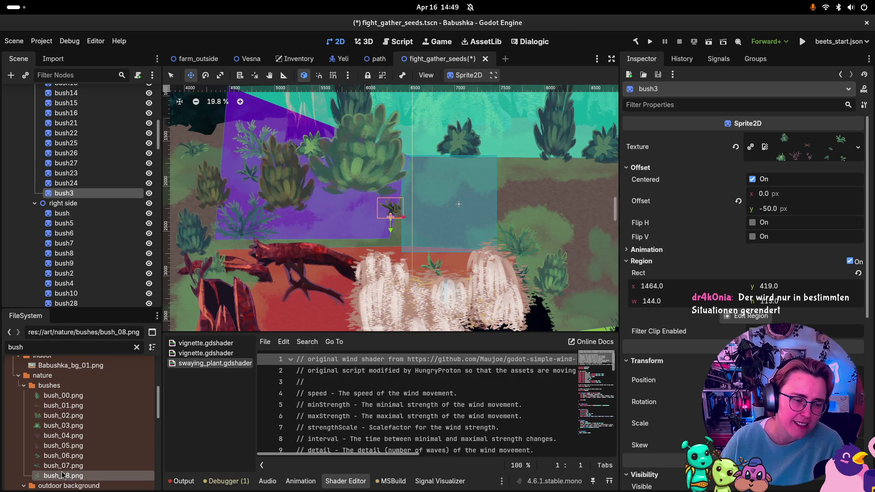
mouse_move(64, 476)
left_mouse_down()
mouse_move(858, 161)
mouse_move(811, 147)
left_mouse_up()
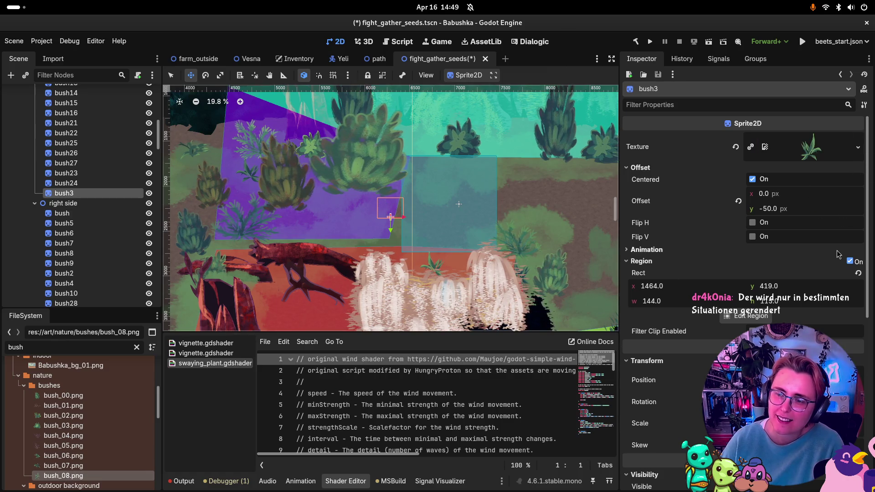
left_click(849, 262)
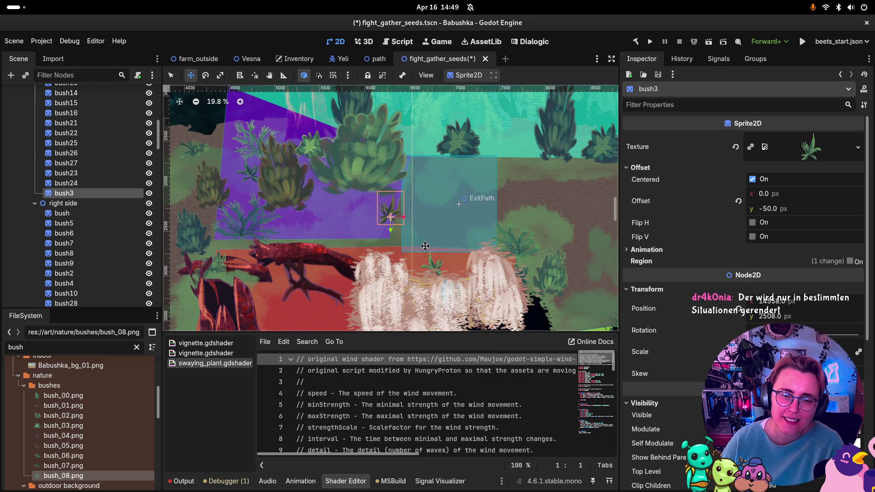
scroll(410, 233, "down", 2)
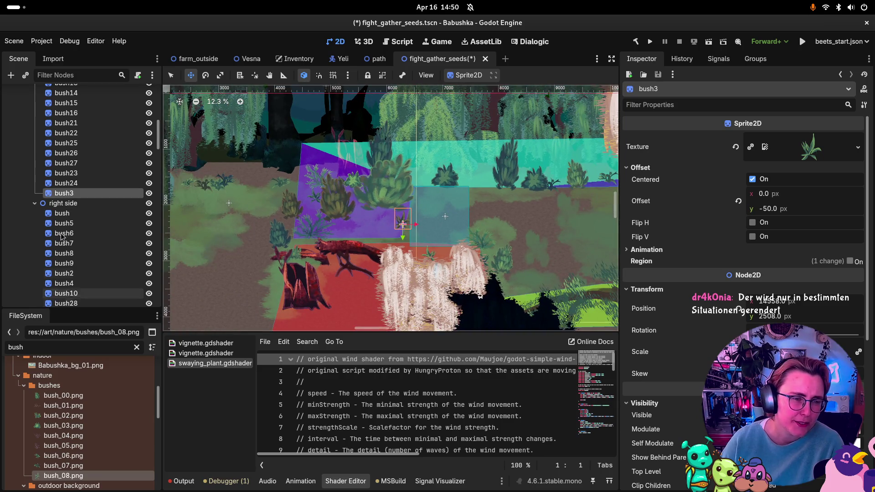
scroll(91, 296, "down", 2)
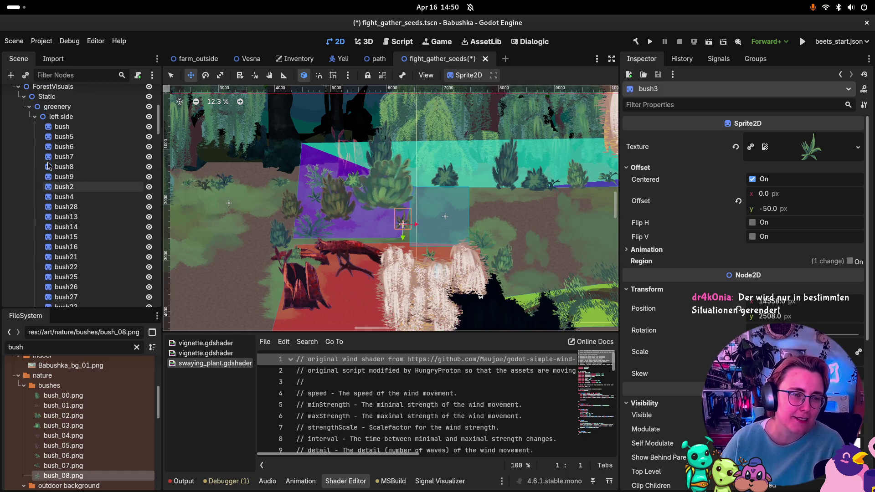
Collapse the left side group and give the right-side bush bush_00.png with Region off.
scroll(46, 182, "up", 5)
left_click(35, 171)
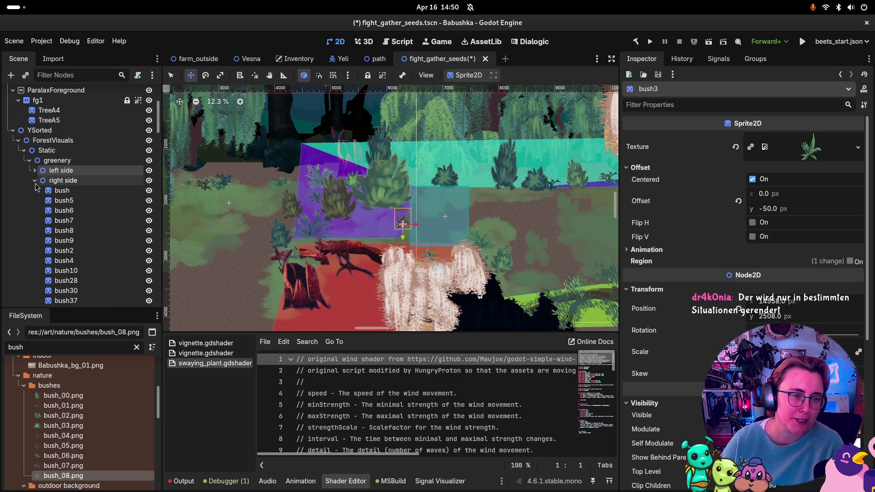
double_click(48, 192)
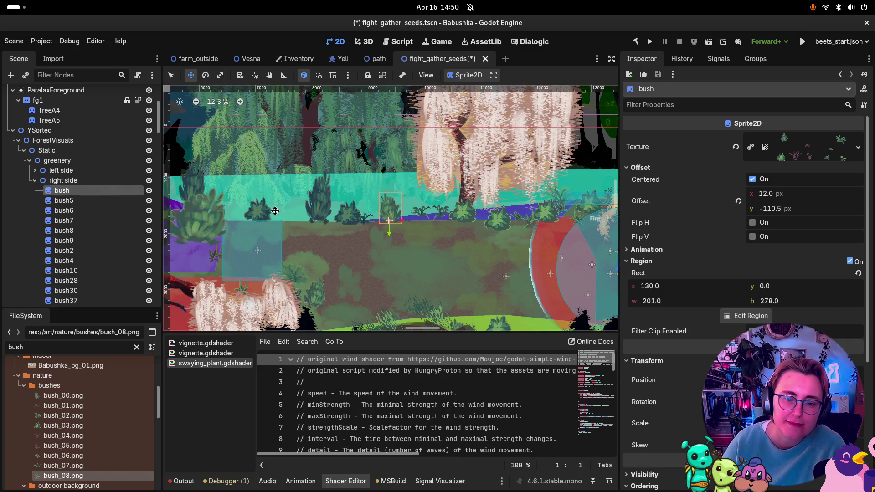
scroll(377, 234, "up", 5)
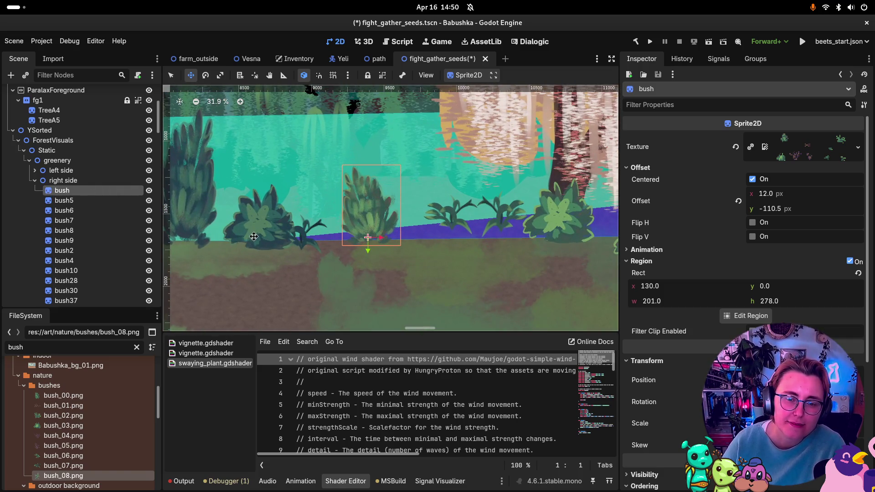
mouse_move(63, 395)
left_mouse_down()
mouse_move(523, 276)
mouse_move(795, 148)
left_mouse_up()
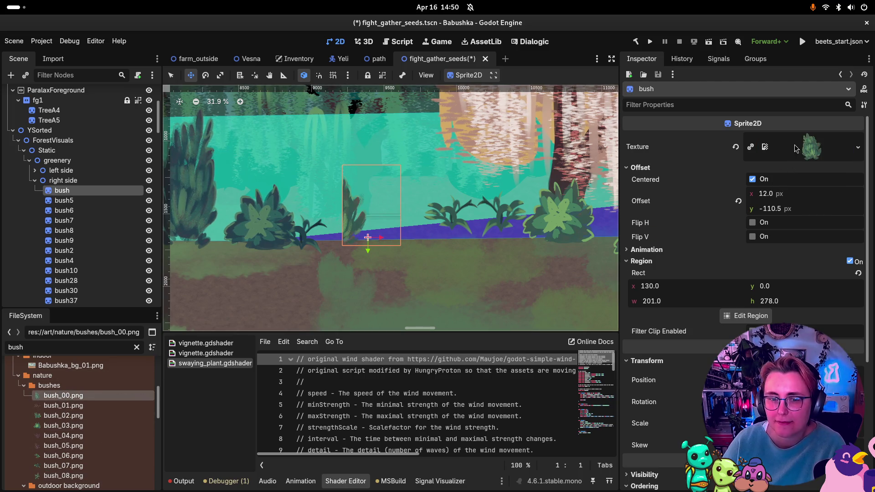
left_click(849, 262)
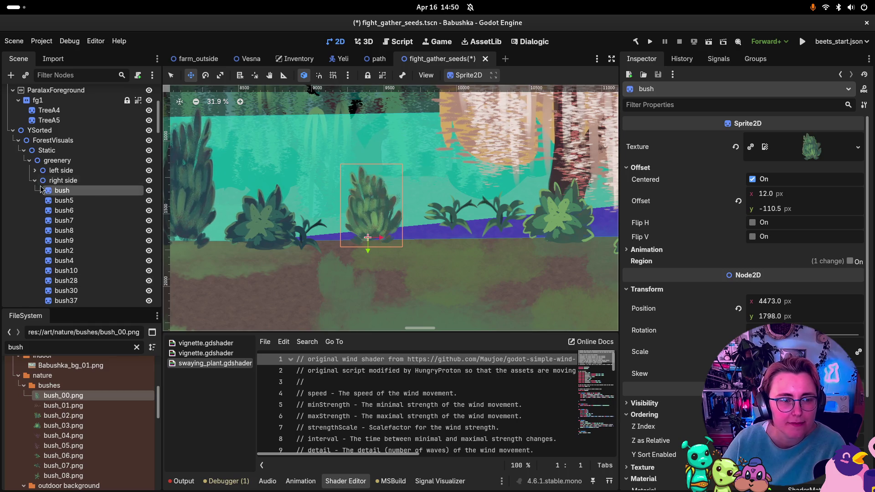
Give bush5 the bush_00.png texture with Region disabled.
double_click(48, 201)
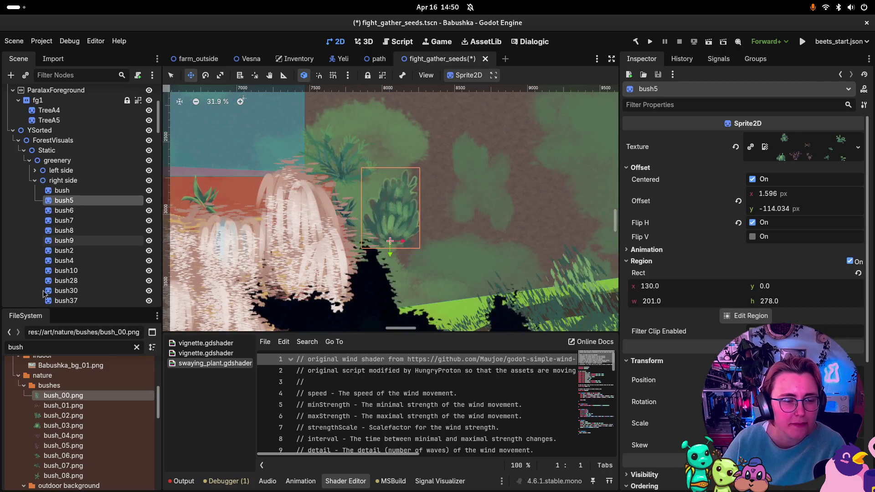
mouse_move(63, 395)
left_mouse_down()
mouse_move(747, 151)
mouse_move(795, 149)
left_mouse_up()
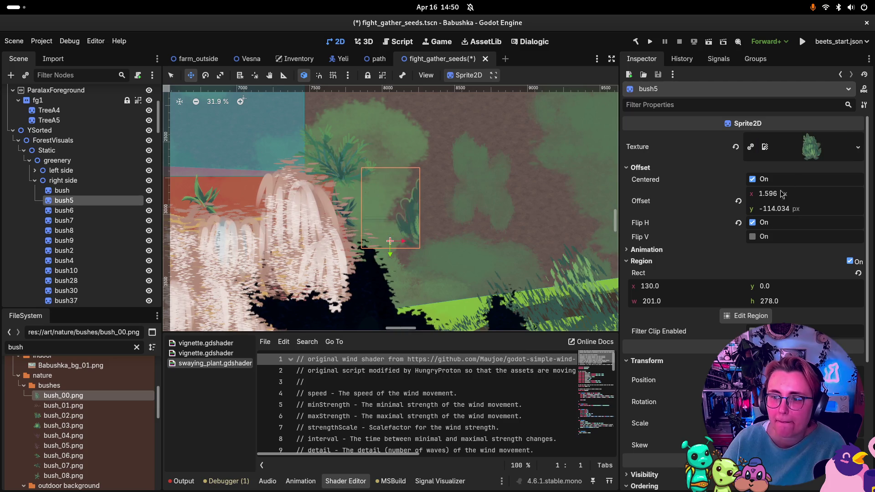
left_click(849, 262)
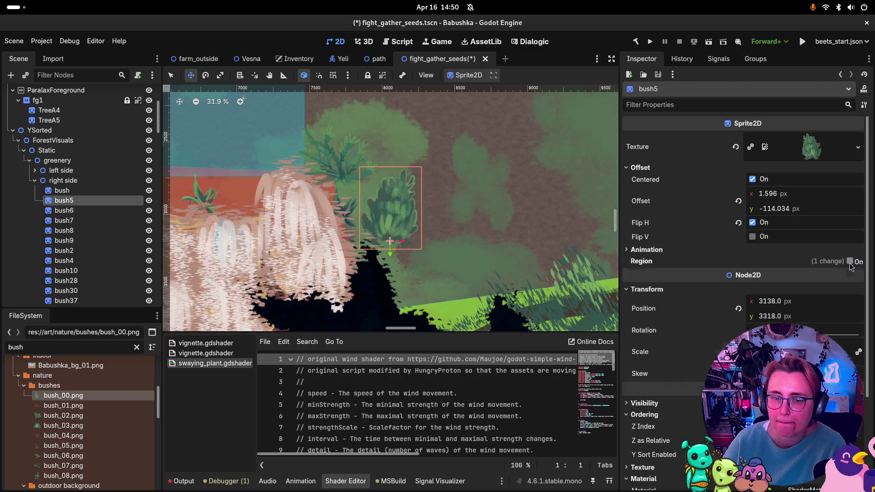
double_click(49, 212)
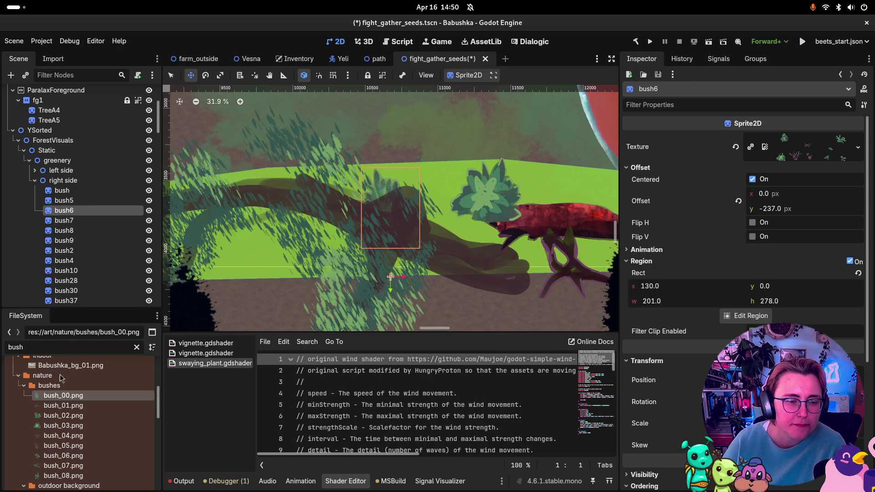
Assign bush_00.png to bush6 and turn off its Region.
mouse_move(63, 396)
left_mouse_down()
mouse_move(771, 142)
mouse_move(808, 146)
left_mouse_up()
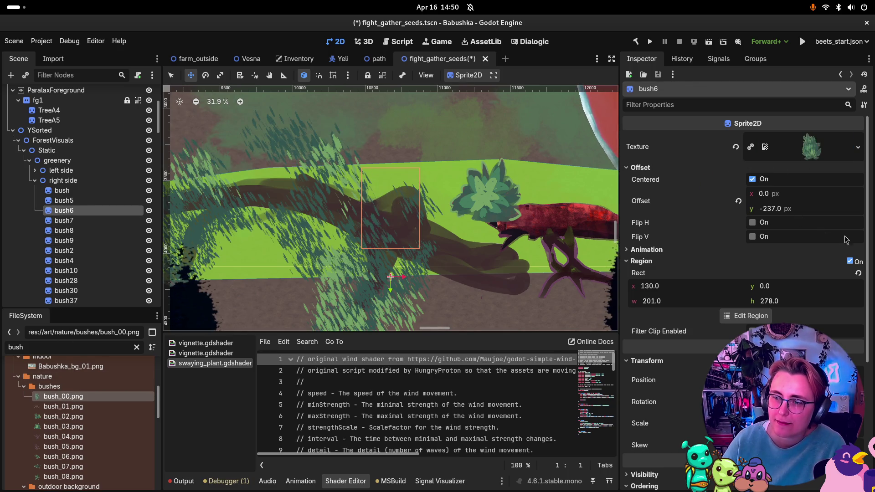
scroll(530, 236, "down", 1)
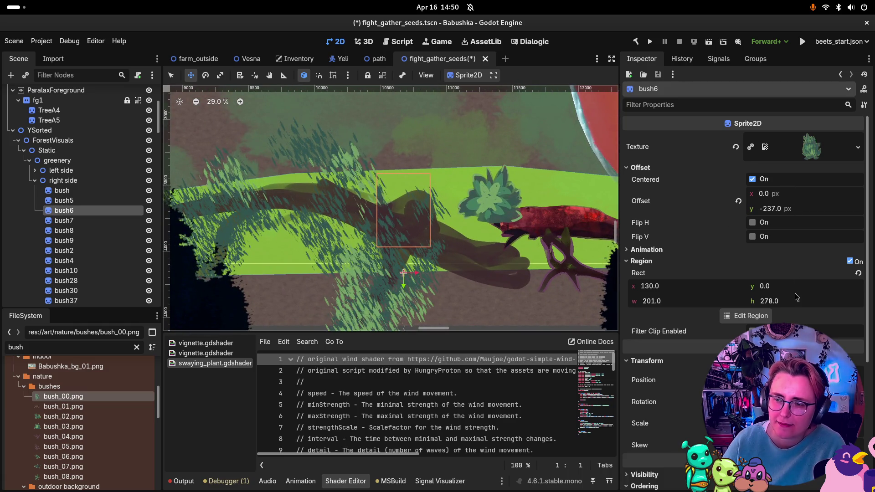
left_click(849, 261)
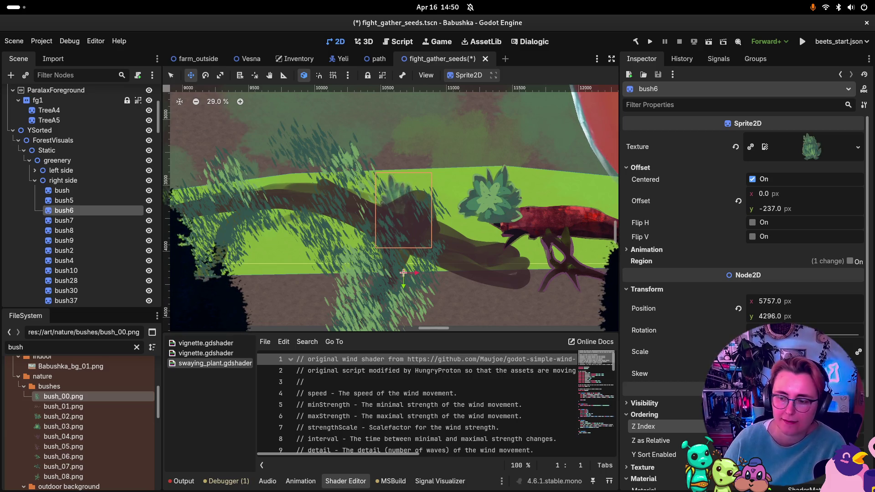
scroll(444, 313, "up", 2)
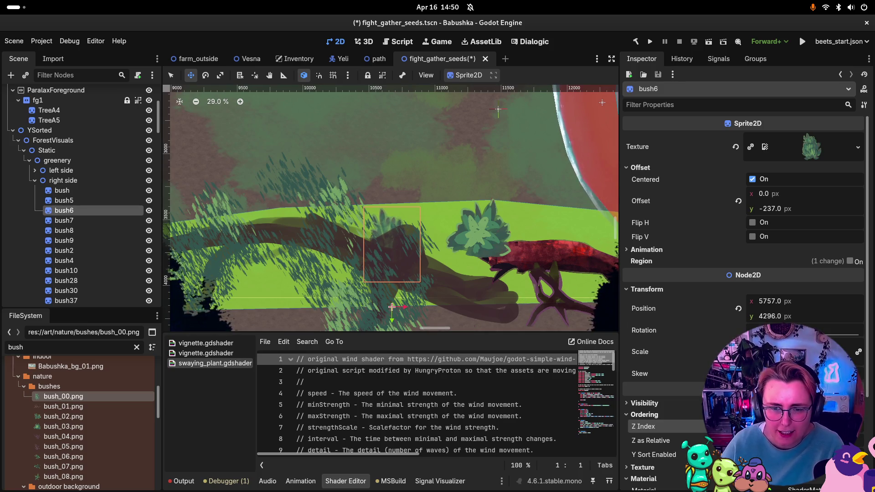
scroll(339, 256, "down", 3)
scroll(336, 264, "up", 3)
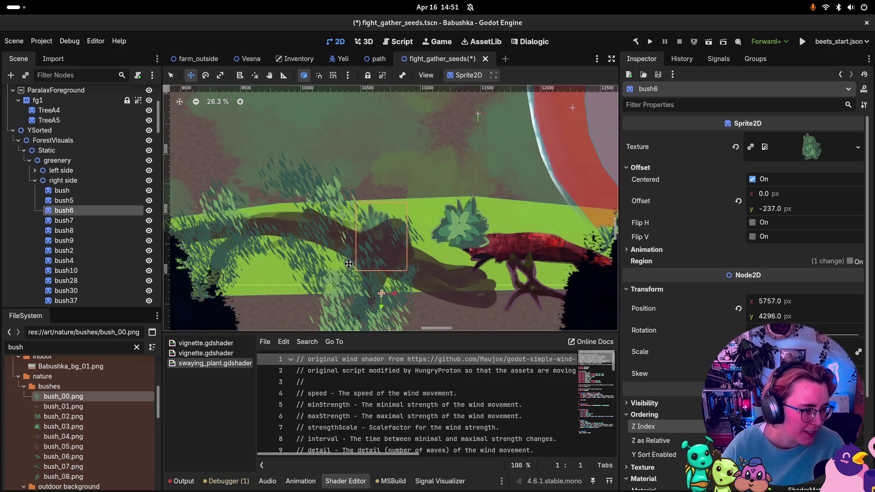
left_click(54, 221)
left_click(53, 221)
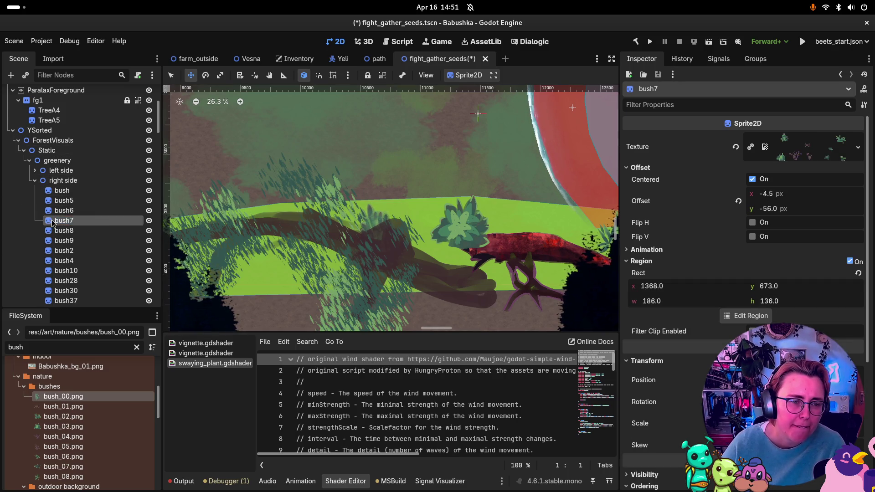
Give bush7 the bush_07.png texture and turn off its region cropping.
double_click(50, 223)
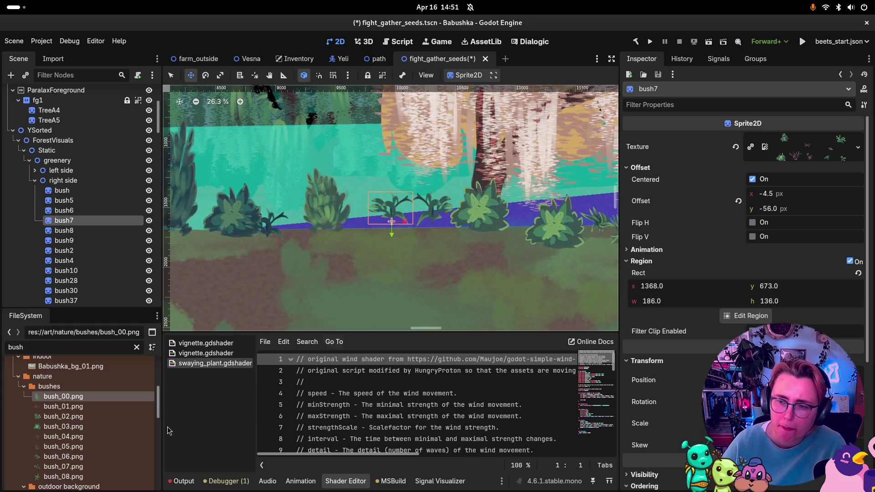
mouse_move(64, 467)
left_mouse_down()
mouse_move(818, 165)
mouse_move(801, 149)
left_mouse_up()
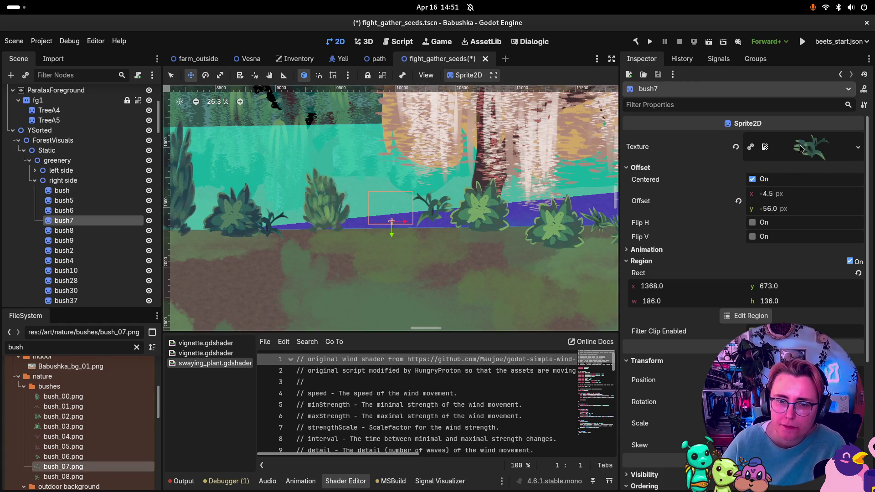
left_click(850, 262)
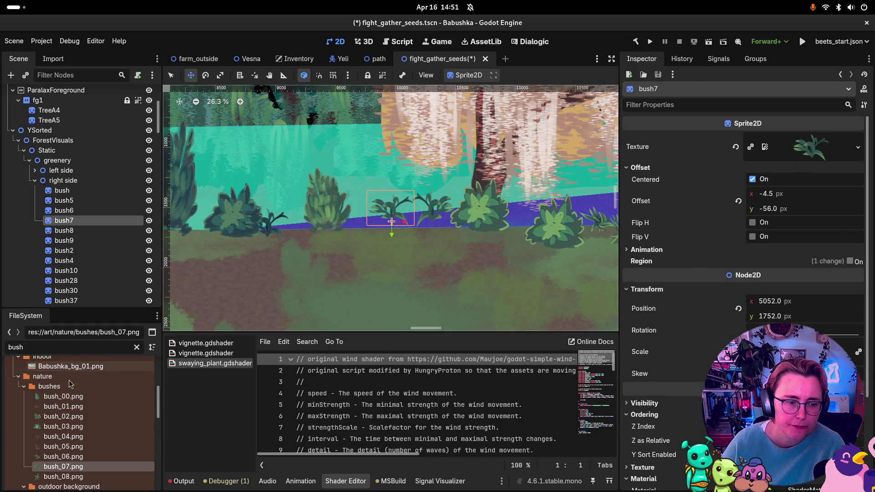
scroll(91, 436, "down", 2)
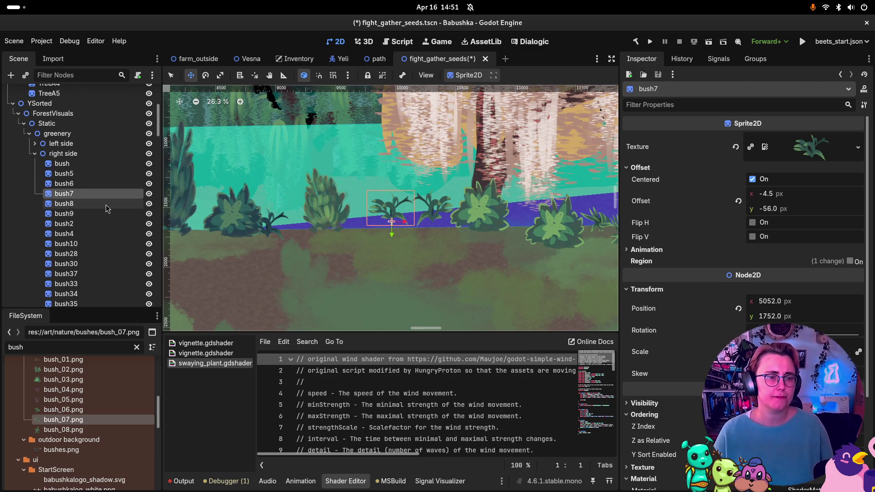
Disable region cropping on a whole range of bushes at once, then undo it.
left_click(98, 230)
scroll(97, 226, "down", 5)
scroll(97, 225, "down", 3)
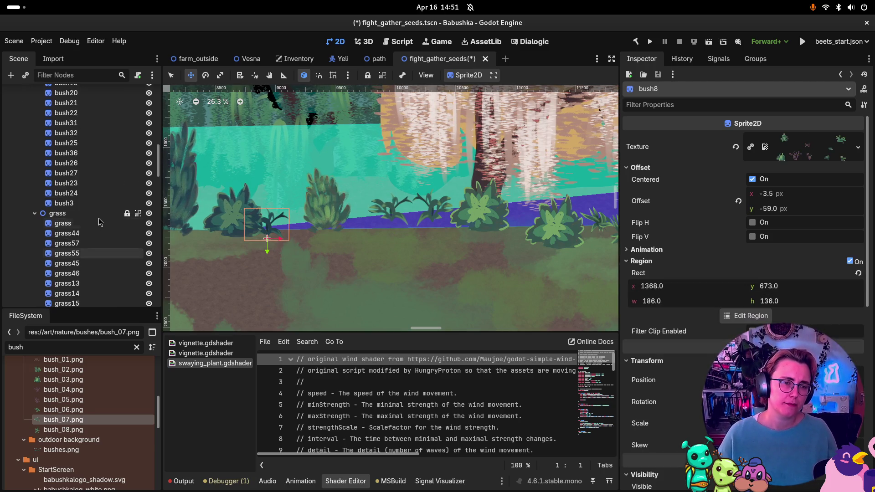
left_click(100, 204, "shift")
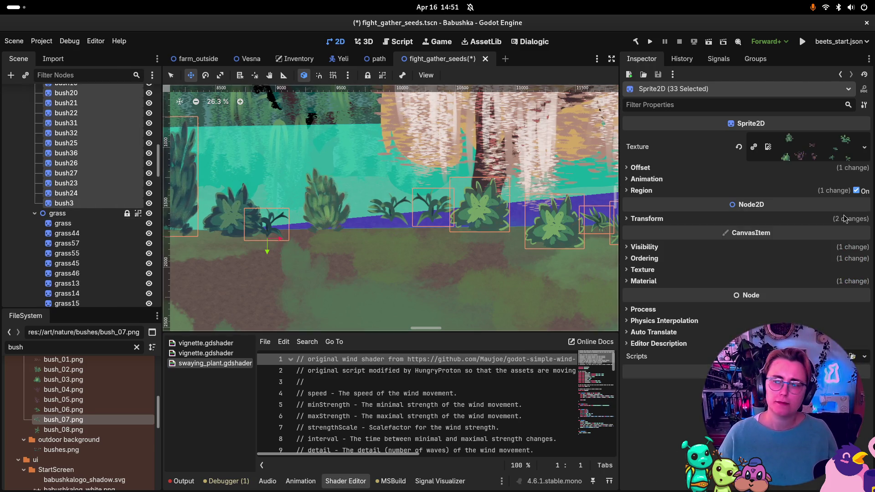
left_click(857, 192)
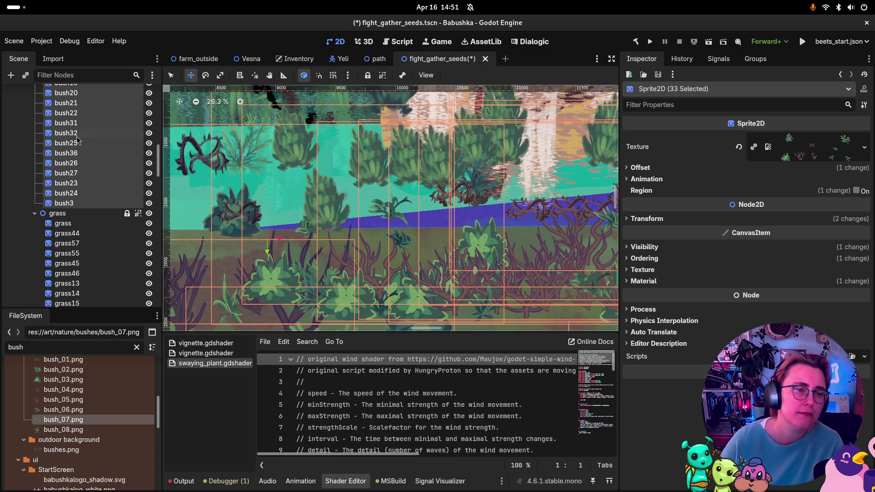
scroll(64, 205, "up", 6)
left_click(61, 204)
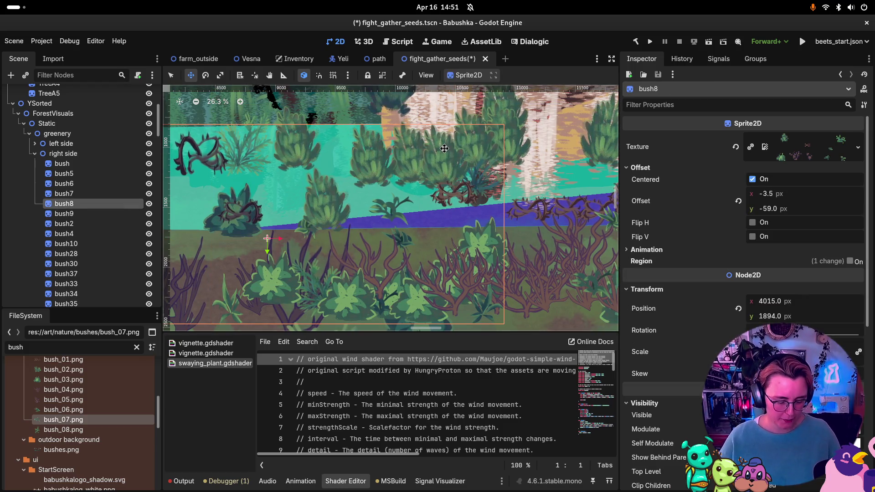
key("ctrl+z")
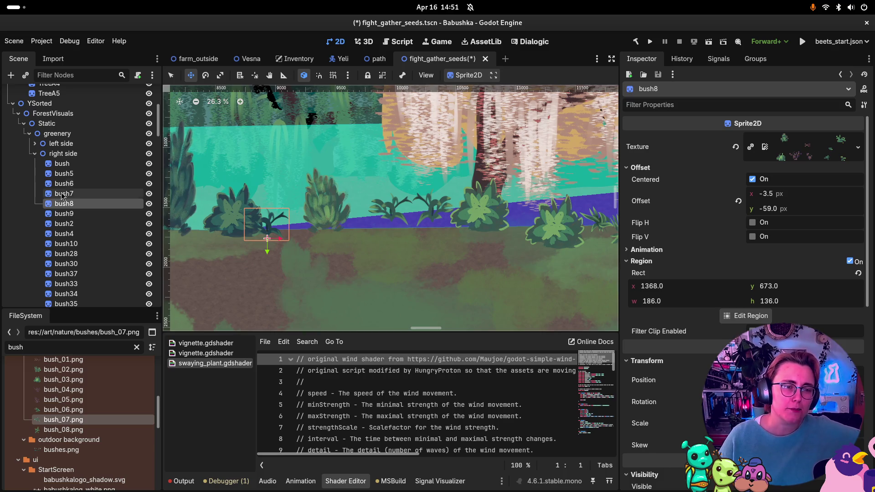
Give bush8 the bush_07.png texture with region cropping turned off.
left_click(69, 194)
left_click(71, 203)
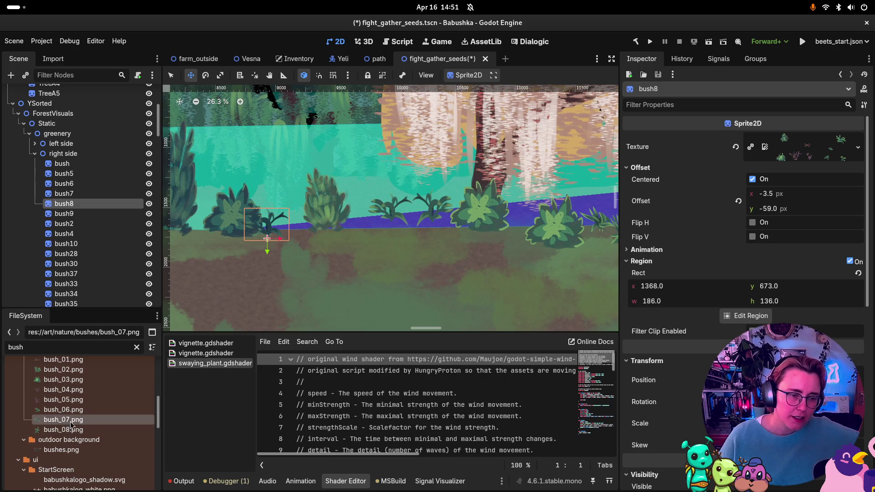
left_click_drag(68, 420, 687, 181)
left_click_drag(795, 152, 792, 156)
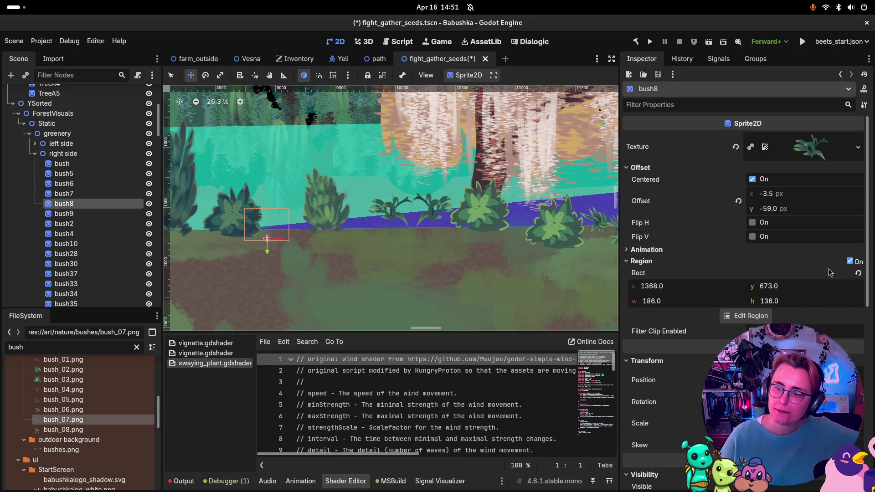
left_click(850, 262)
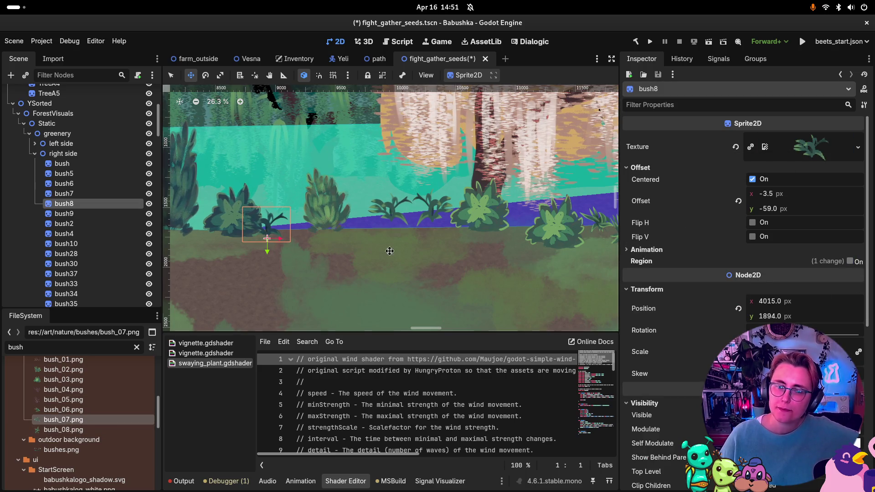
left_click(73, 213)
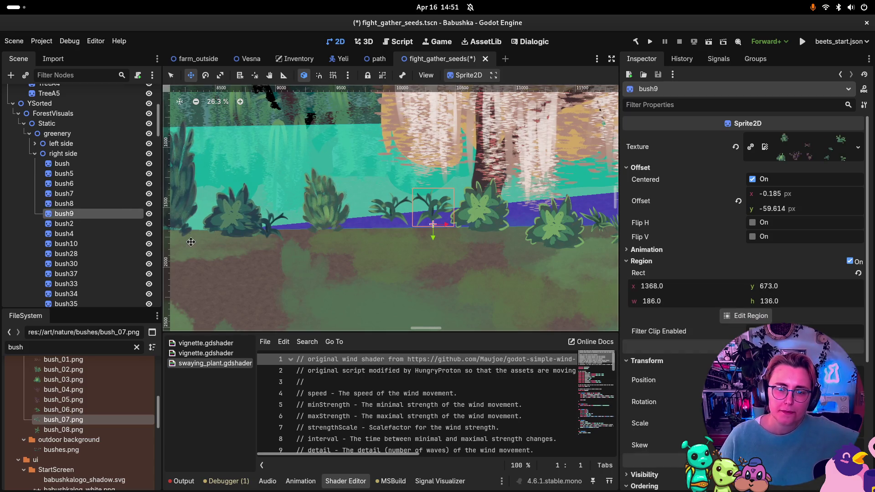
Try bush_08 and bush_06 on bush9, keep bush_07.png, and disable its region.
left_click_drag(63, 429, 719, 203)
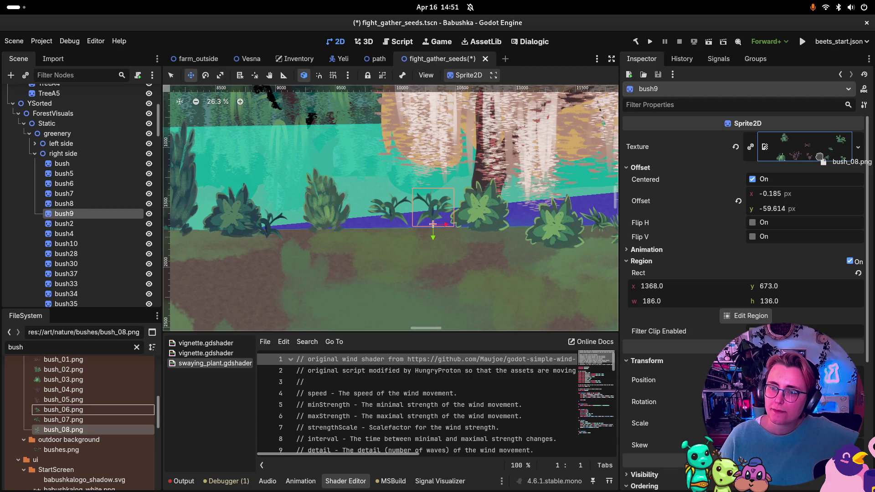
left_click_drag(819, 157, 819, 157)
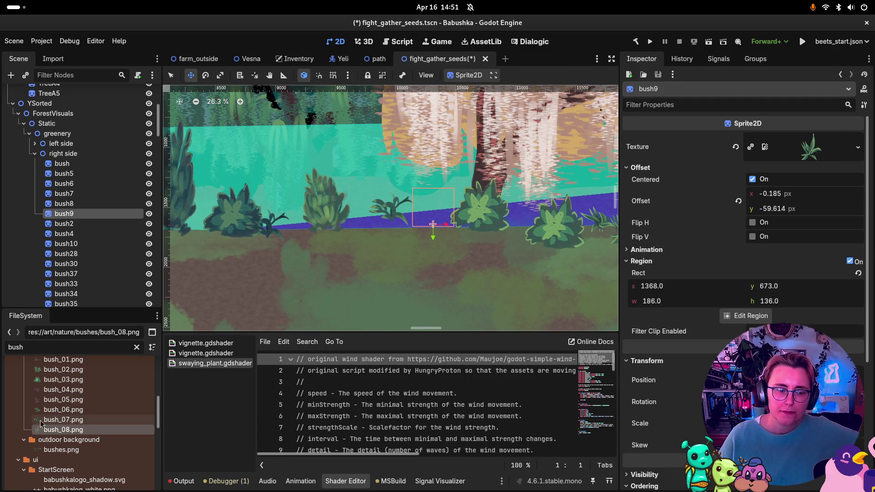
mouse_move(64, 420)
left_mouse_down()
mouse_move(172, 319)
mouse_move(816, 150)
left_mouse_up()
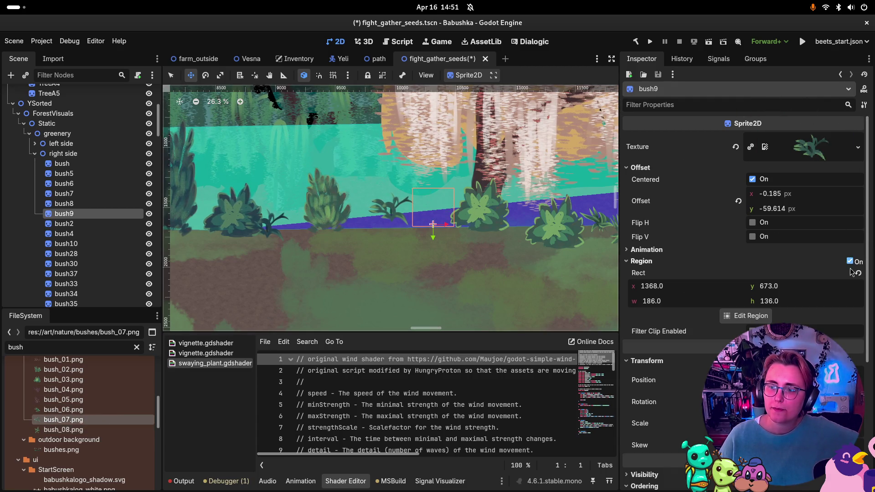
left_click_drag(64, 410, 726, 148)
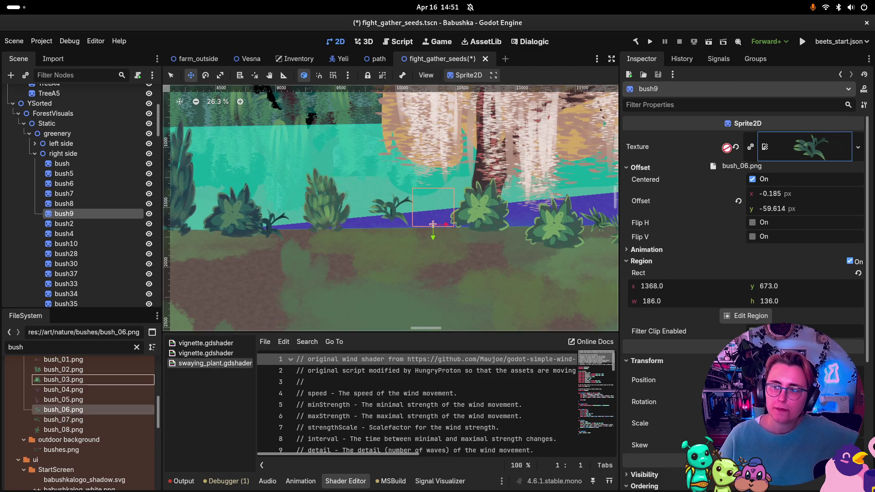
left_click_drag(827, 146, 827, 146)
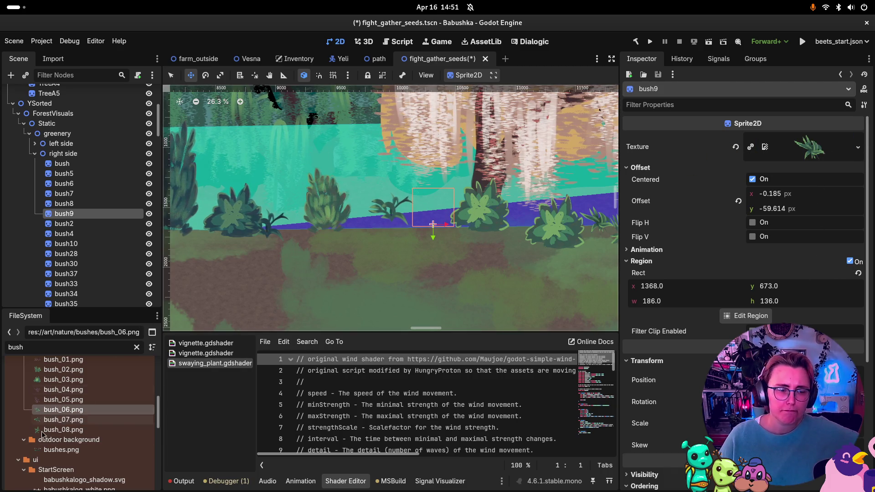
mouse_move(64, 419)
left_mouse_down()
mouse_move(187, 396)
mouse_move(815, 153)
left_mouse_up()
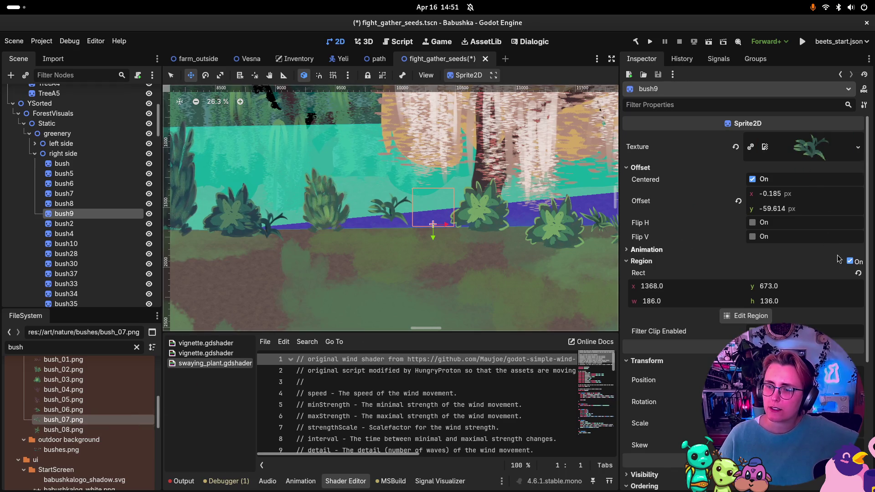
left_click(849, 262)
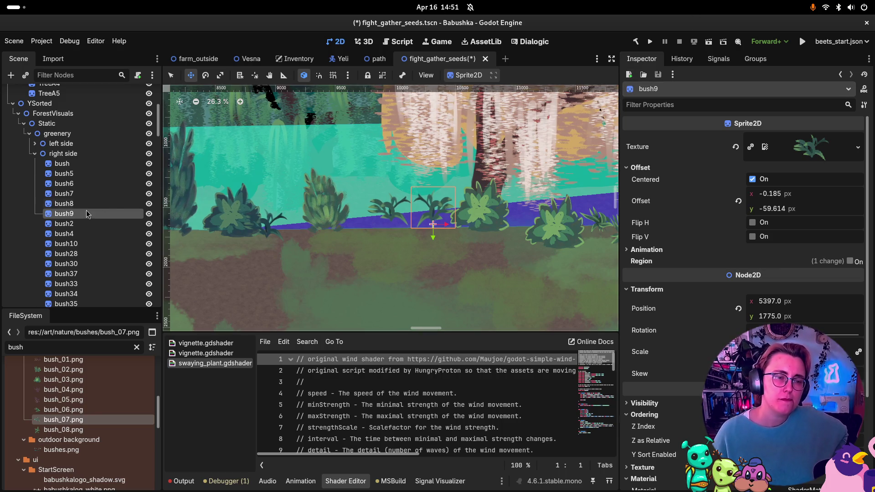
Give bush2 the bush_02.png texture with region cropping off.
left_click(71, 224)
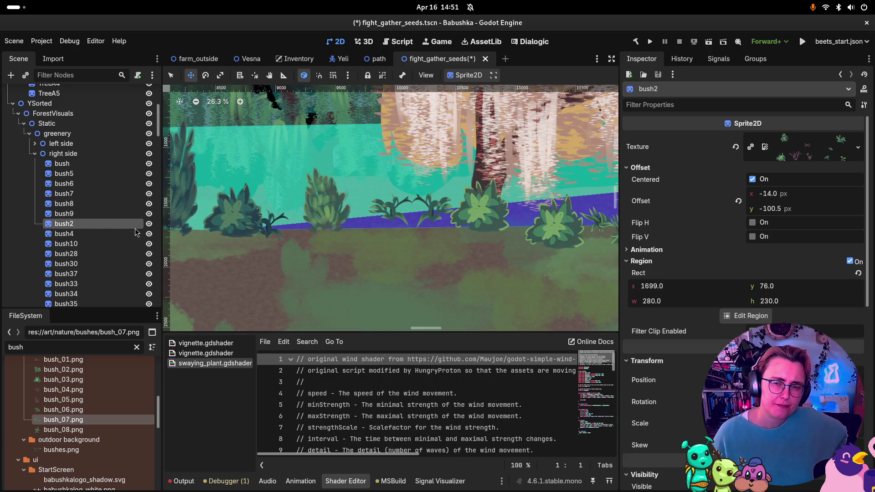
double_click(72, 225)
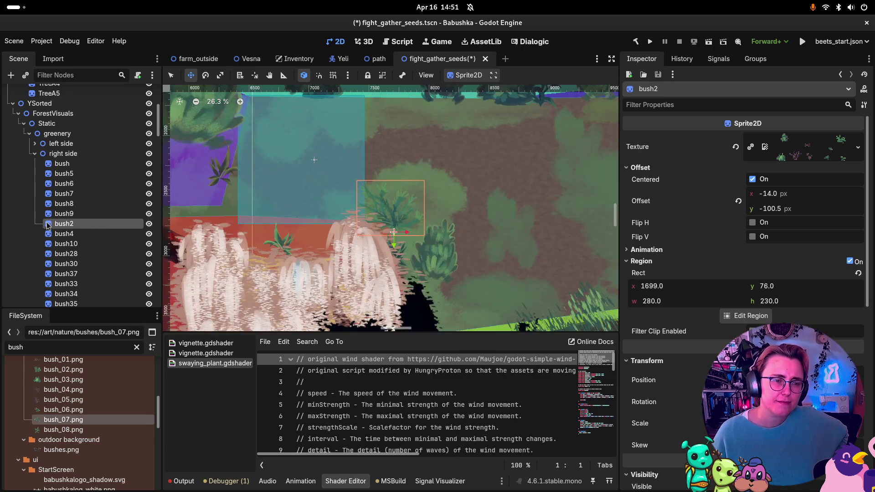
mouse_move(69, 369)
left_mouse_down()
mouse_move(264, 335)
mouse_move(838, 152)
mouse_move(820, 148)
left_mouse_up()
left_click(848, 263)
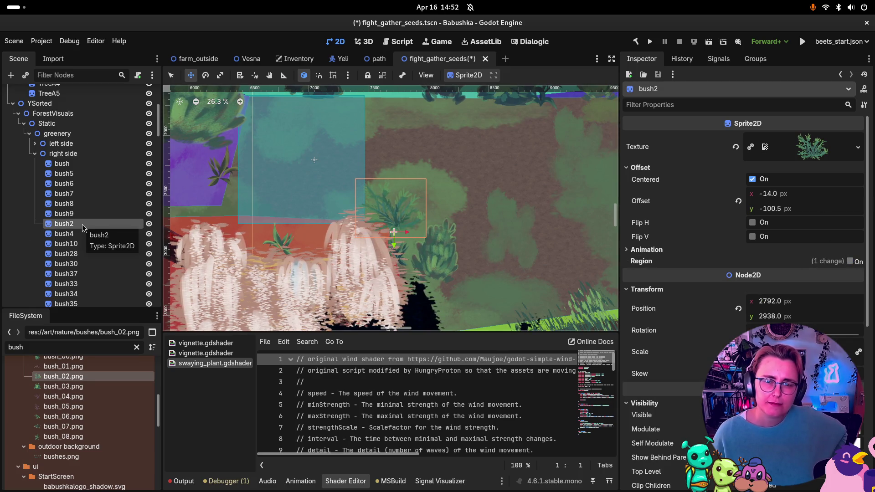
Select bush4 and centre the canvas on it.
scroll(385, 200, "up", 5)
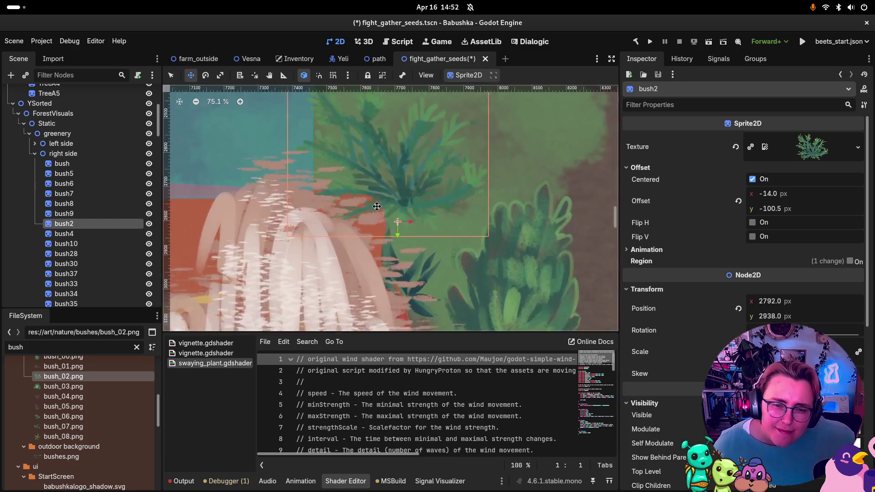
scroll(374, 187, "down", 5)
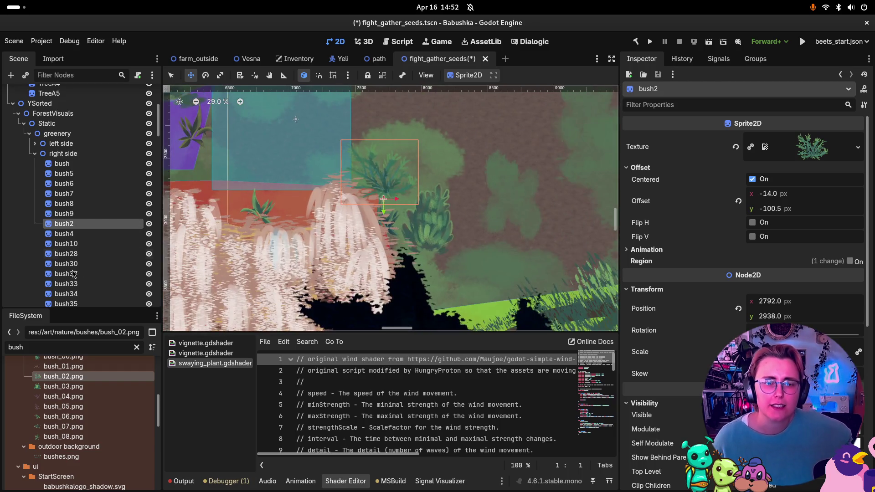
left_click(41, 235)
double_click(47, 235)
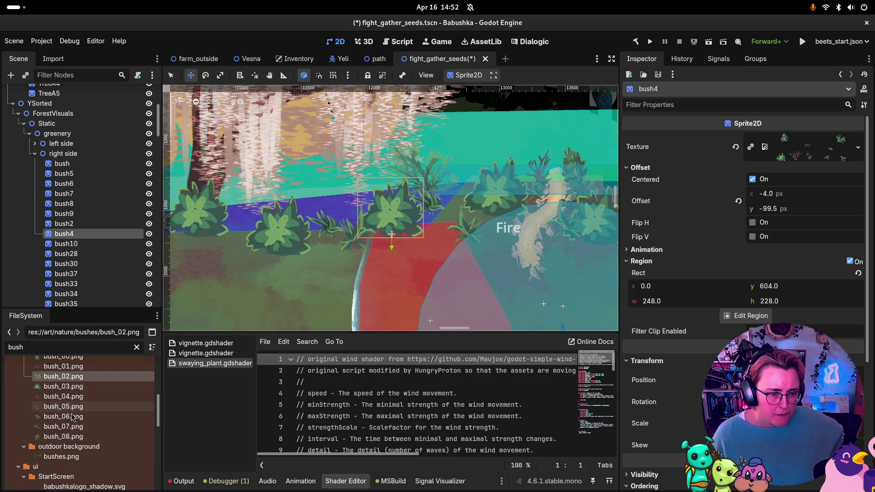
Give bush4 bush_03.png and bush10 bush_08.png, turning off region on both.
left_click_drag(64, 386, 684, 188)
left_click_drag(819, 157, 819, 155)
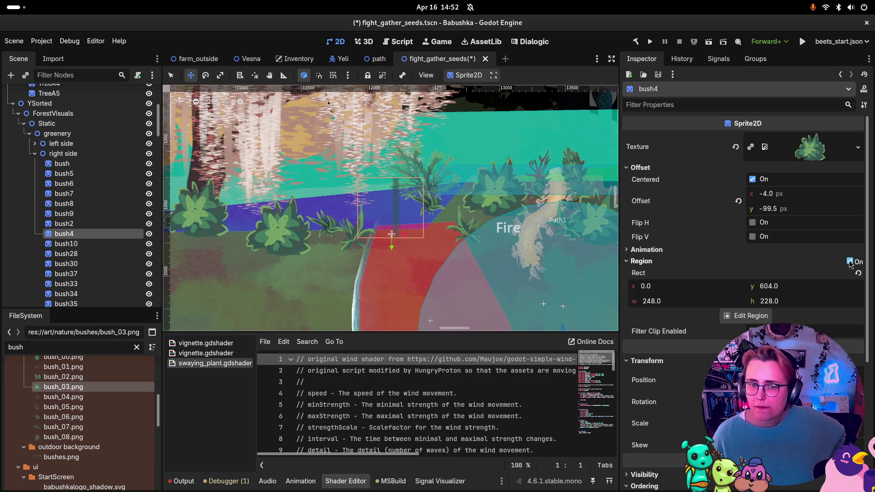
left_click(848, 262)
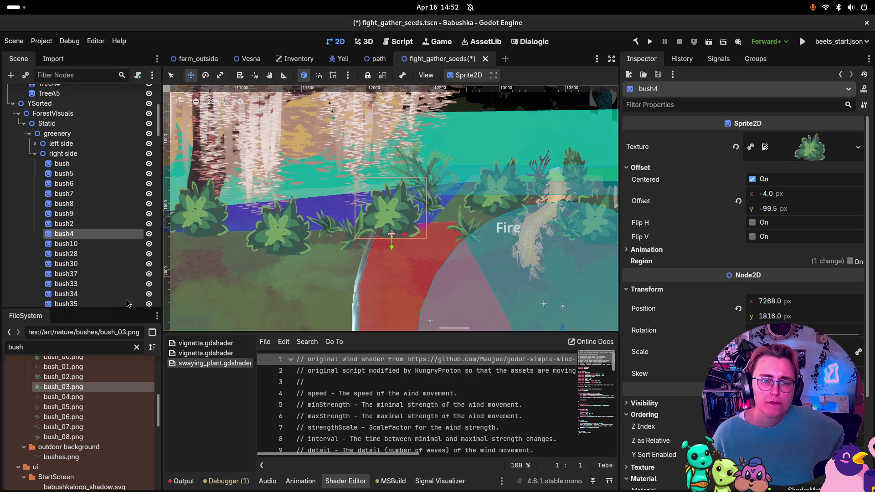
left_click(50, 246)
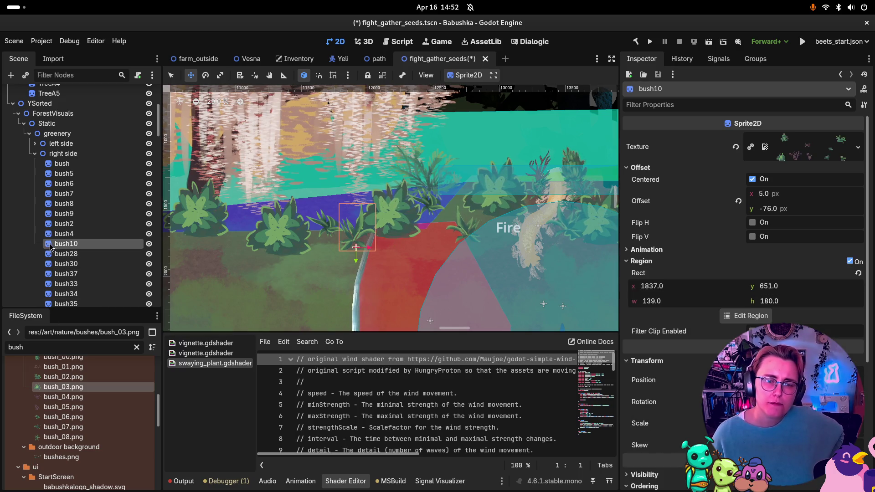
mouse_move(61, 427)
left_mouse_down()
mouse_move(307, 373)
mouse_move(828, 152)
left_mouse_up()
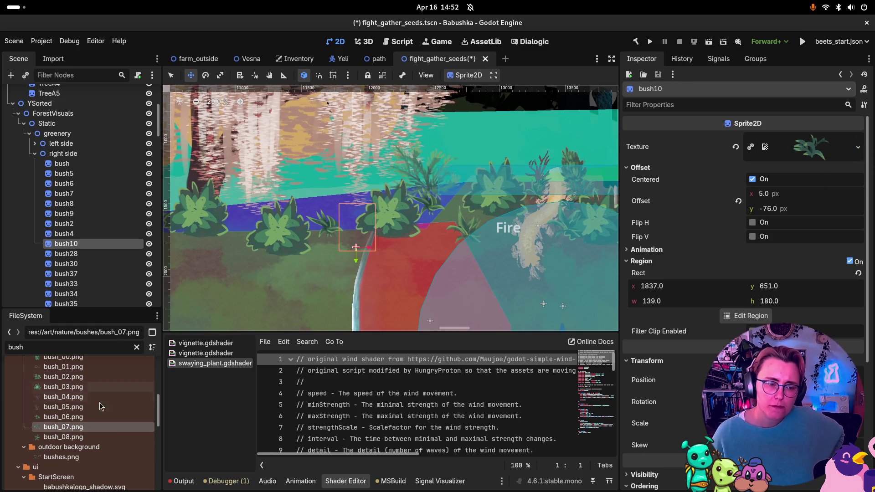
mouse_move(63, 436)
left_mouse_down()
mouse_move(501, 98)
mouse_move(811, 148)
left_mouse_up()
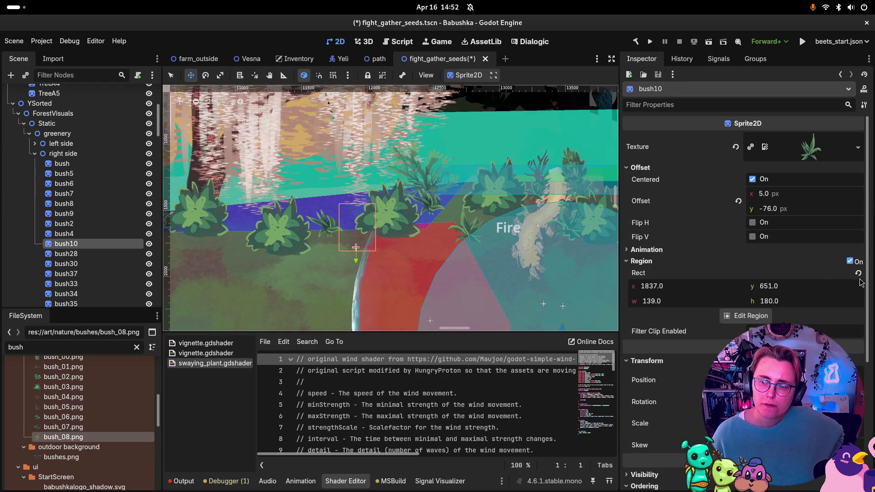
left_click(850, 262)
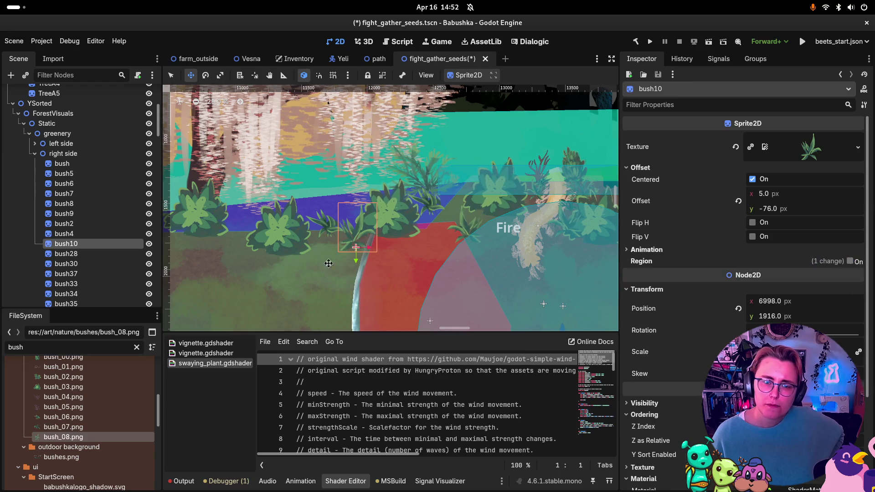
Give bush28 the bush_03.png texture with region cropping disabled.
left_click(49, 258)
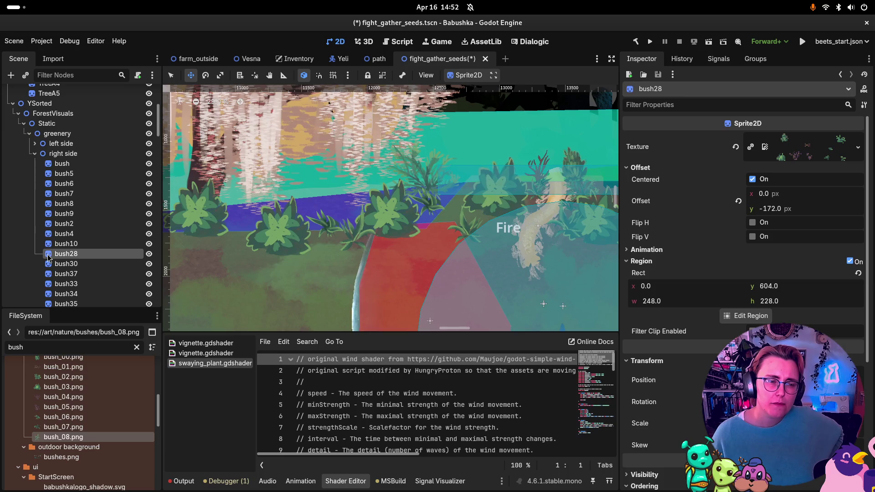
double_click(49, 258)
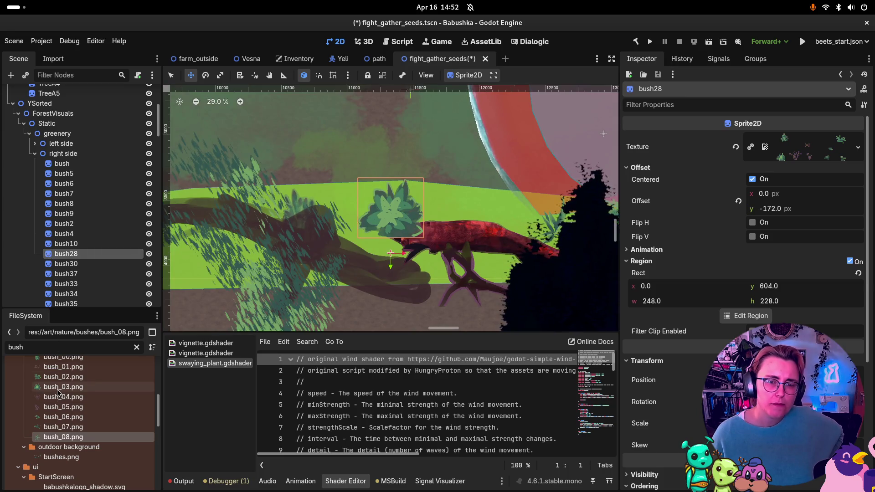
mouse_move(58, 392)
left_mouse_down()
mouse_move(433, 296)
mouse_move(781, 141)
mouse_move(804, 147)
left_mouse_up()
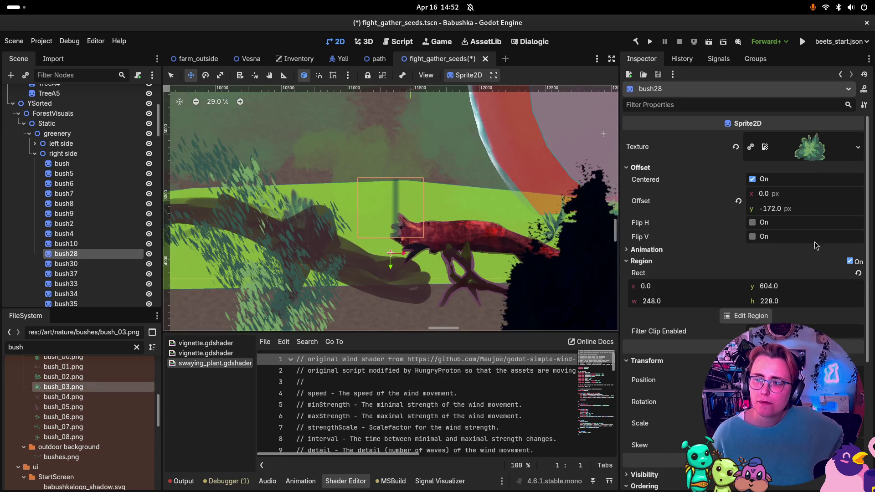
left_click(849, 260)
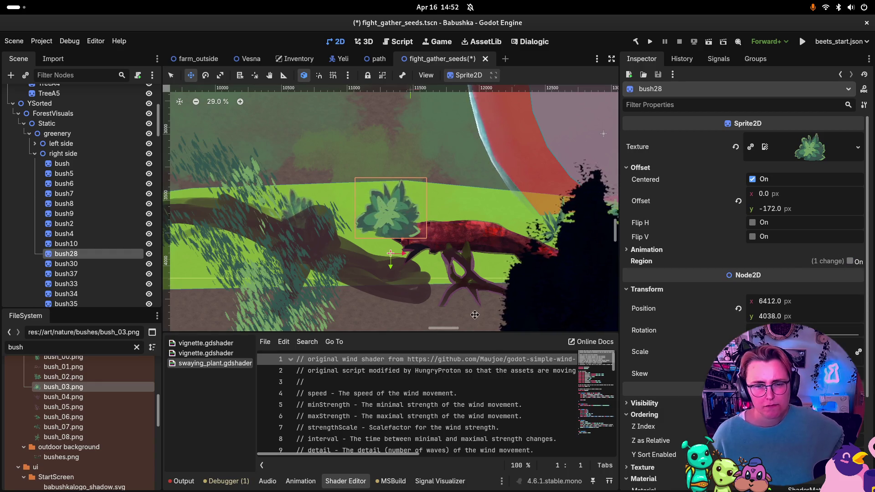
scroll(399, 232, "up", 1)
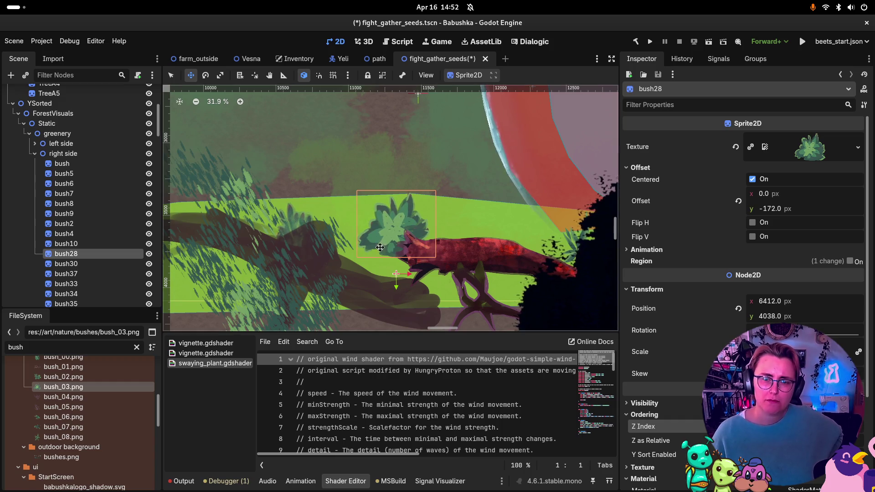
scroll(387, 226, "up", 2)
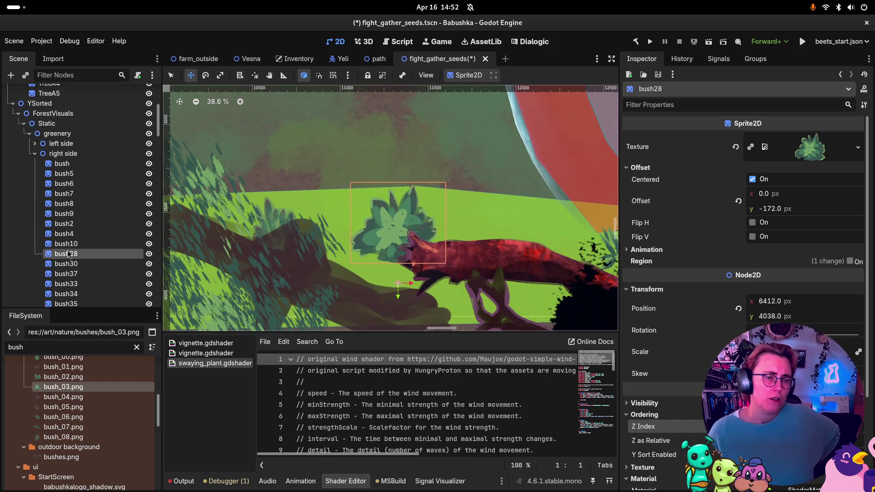
left_click(42, 265)
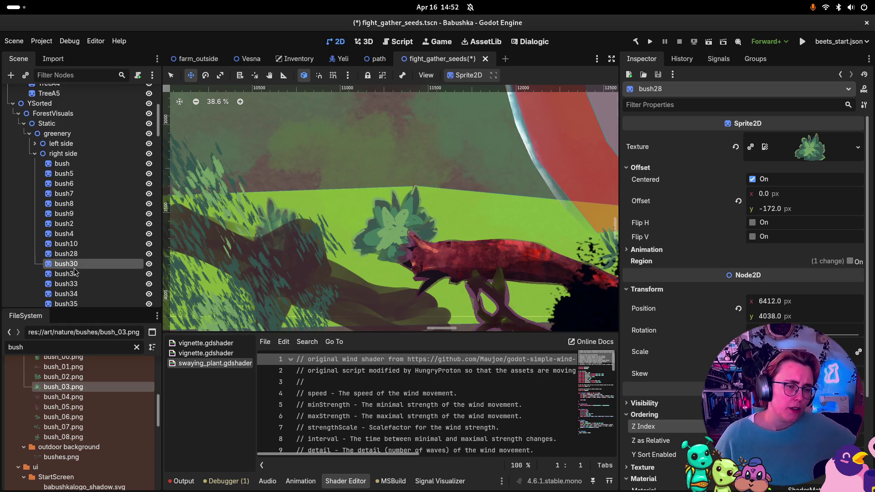
Give bush30, bush37 and bush33 the bush_03.png texture, disabling region on each.
double_click(47, 267)
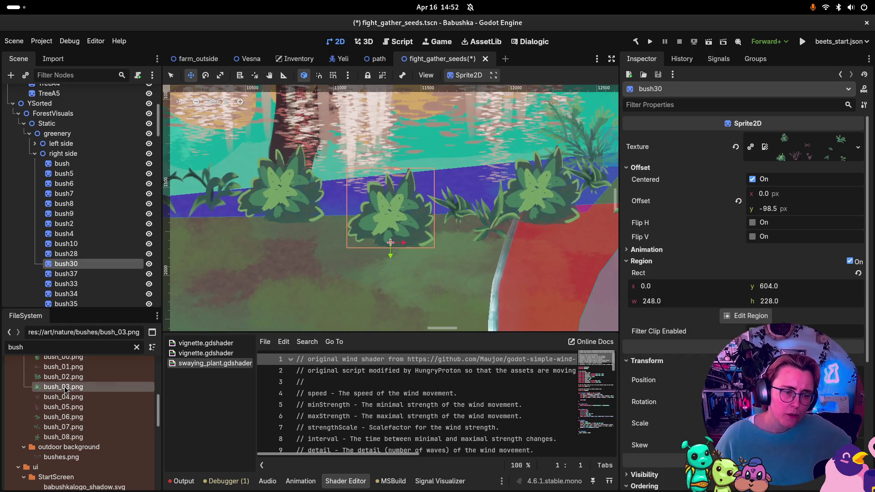
mouse_move(63, 386)
left_mouse_down()
mouse_move(742, 218)
mouse_move(826, 156)
left_mouse_up()
left_click(849, 261)
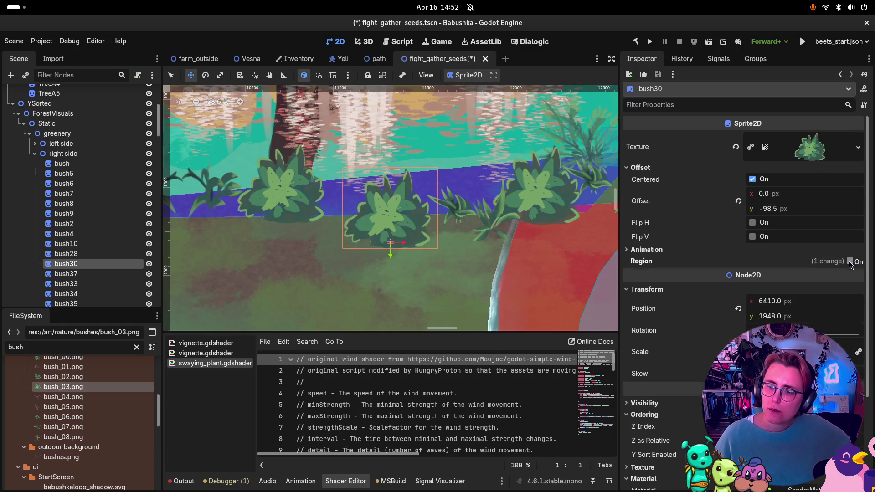
left_click(86, 273)
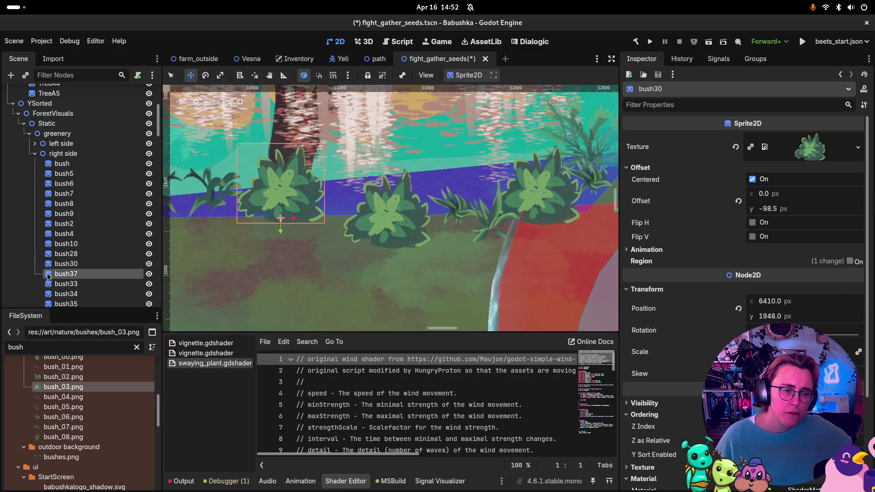
mouse_move(64, 390)
left_mouse_down()
mouse_move(808, 164)
mouse_move(818, 151)
left_mouse_up()
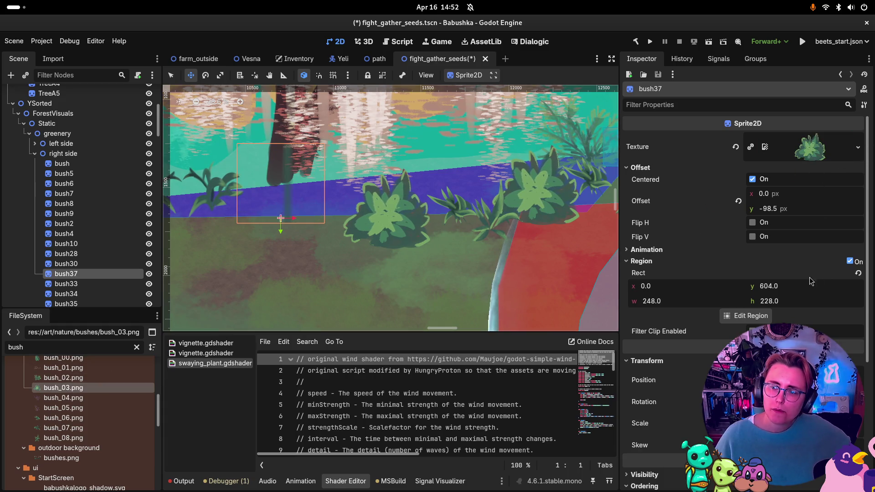
left_click(849, 260)
left_click(49, 284)
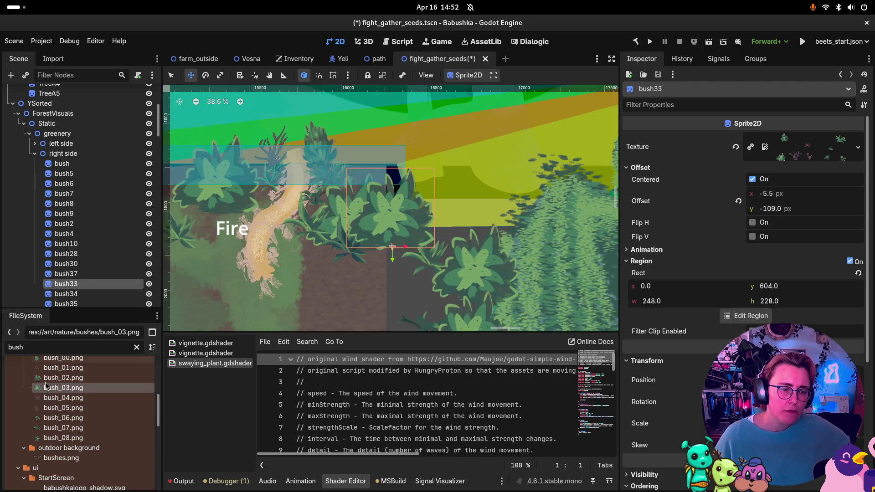
left_click_drag(63, 388, 810, 155)
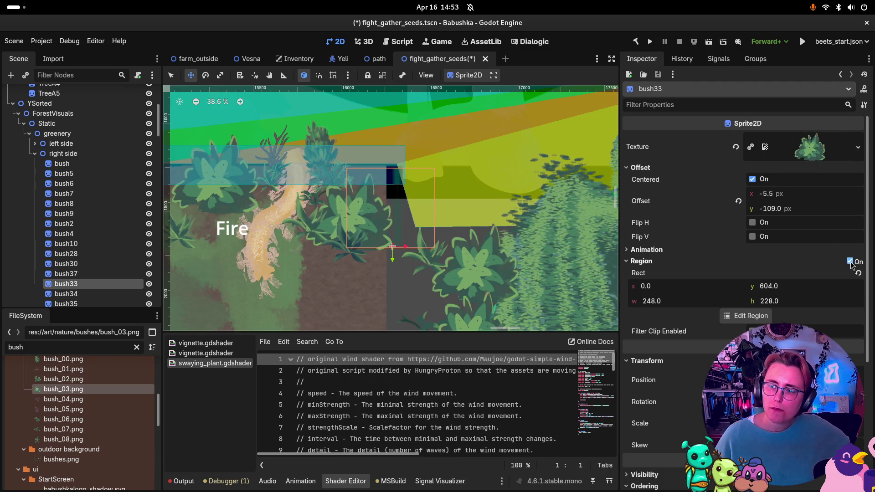
left_click(850, 261)
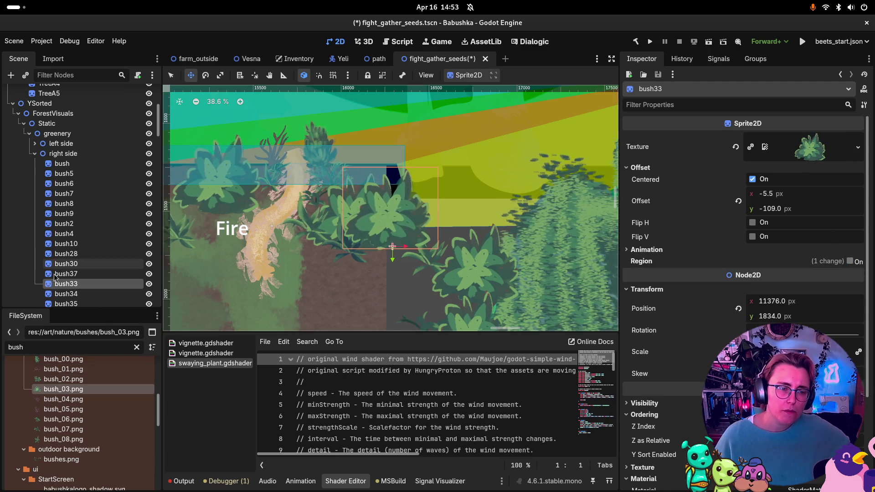
Give bush34 and bush35 the bush_03.png texture with region cropping off.
left_click(48, 294)
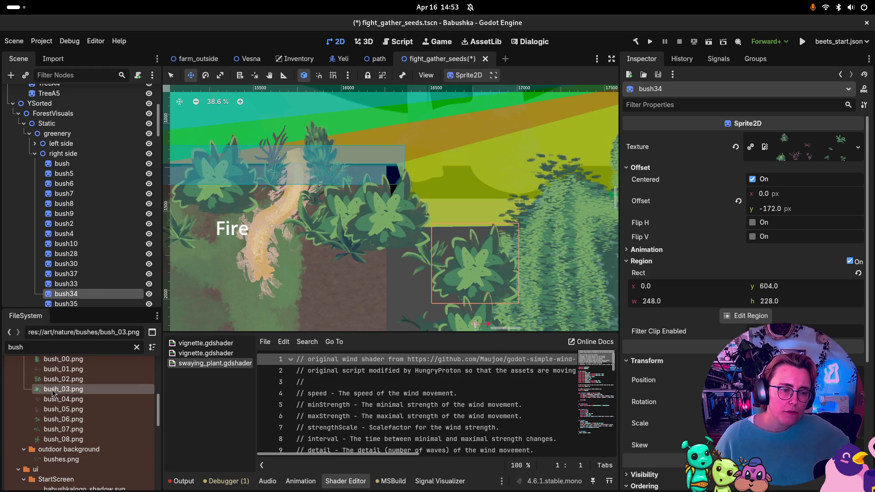
left_click_drag(64, 390, 804, 147)
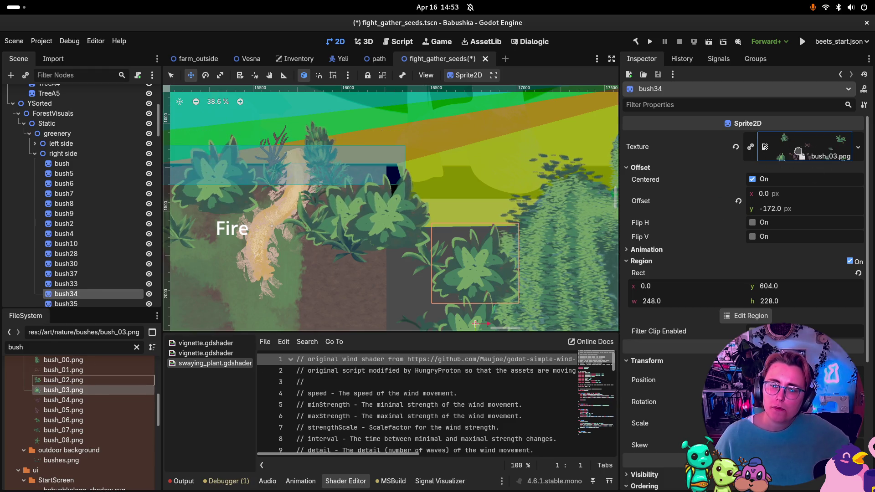
left_click(850, 263)
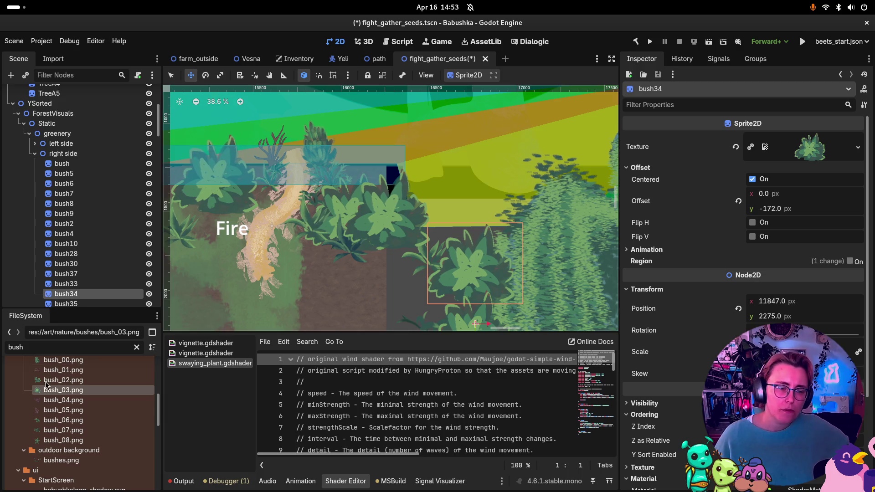
scroll(95, 279, "down", 3)
scroll(95, 278, "down", 3)
left_click(55, 197)
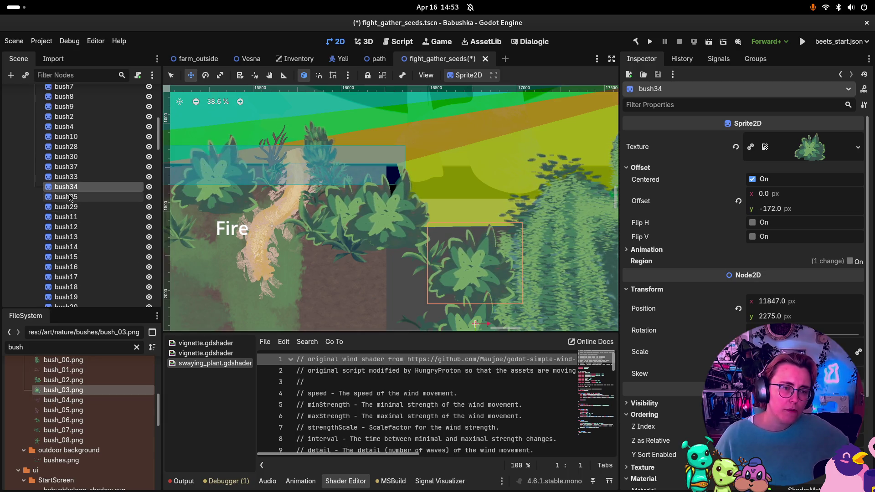
double_click(51, 199)
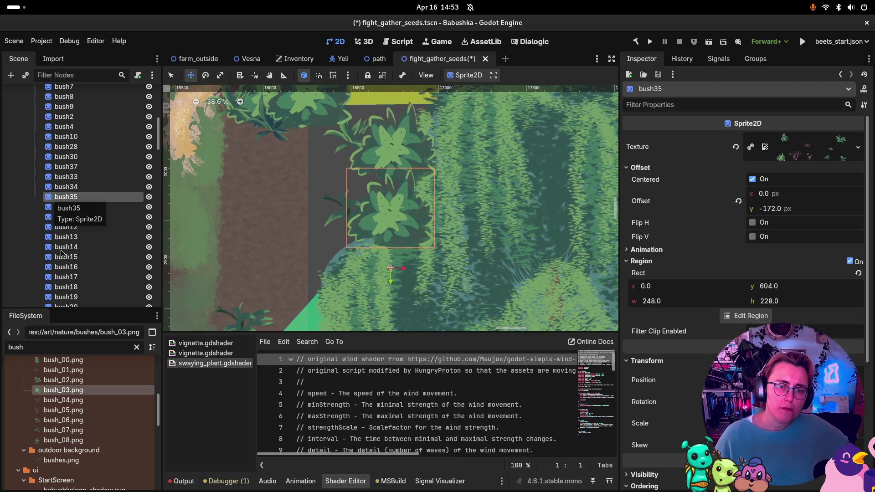
left_click_drag(63, 390, 113, 378)
mouse_move(424, 277)
left_mouse_down()
mouse_move(808, 155)
mouse_move(801, 157)
left_mouse_up()
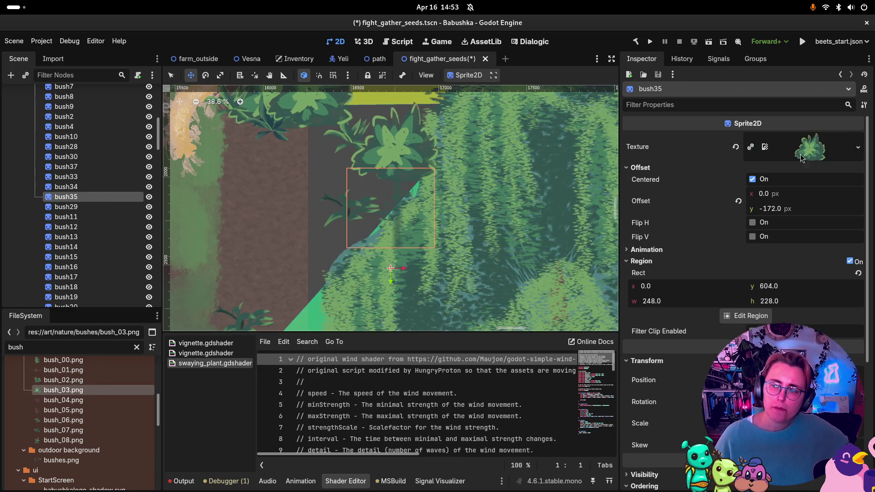
left_click(850, 261)
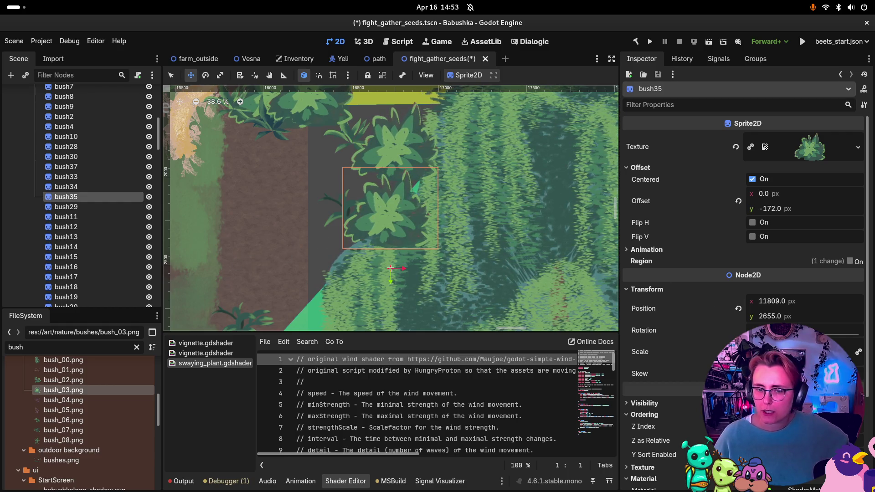
scroll(451, 273, "down", 2)
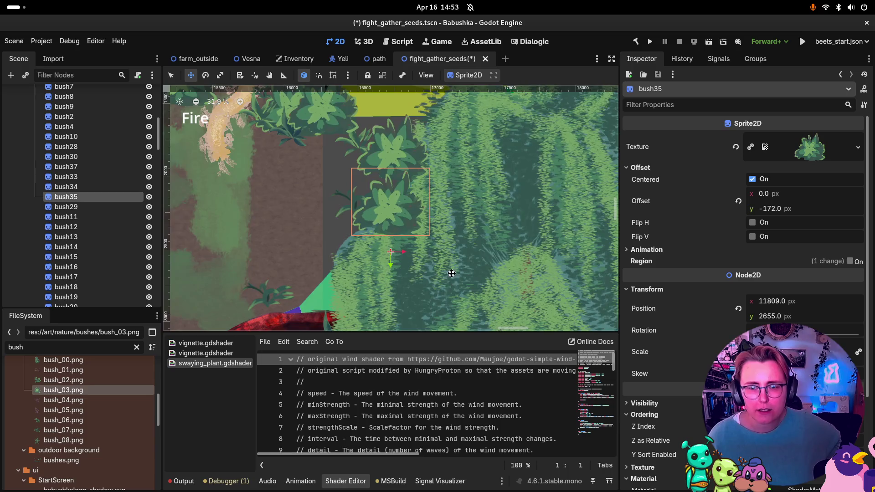
Multi-select bush34 and bush35 and set their CanvasItem Ordering Z Index to 50.
scroll(373, 204, "up", 2)
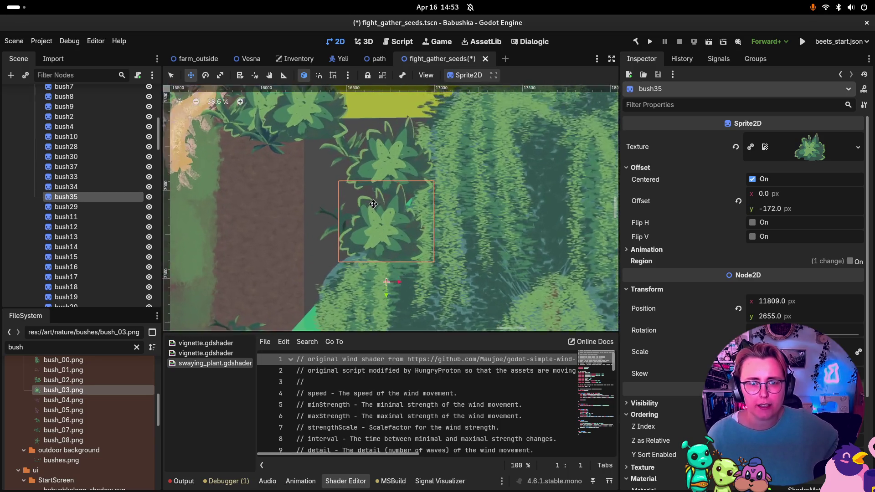
scroll(373, 204, "up", 1)
left_click(70, 188)
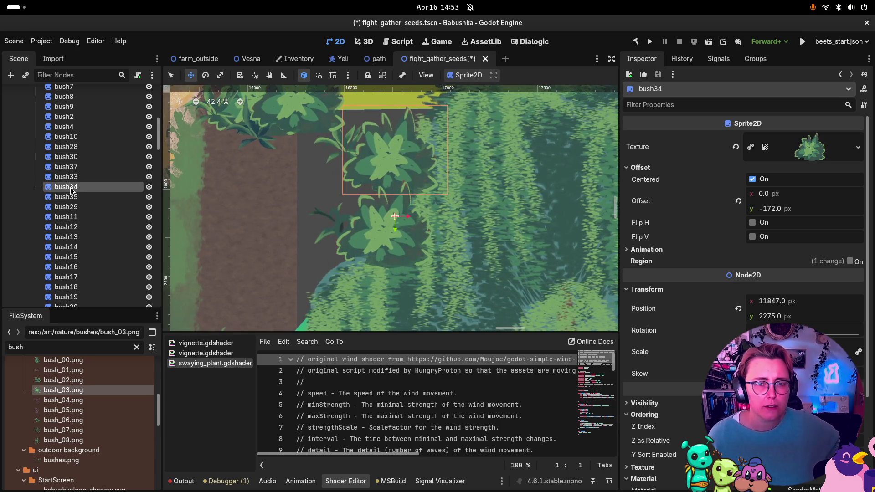
left_click(68, 197, "ctrl")
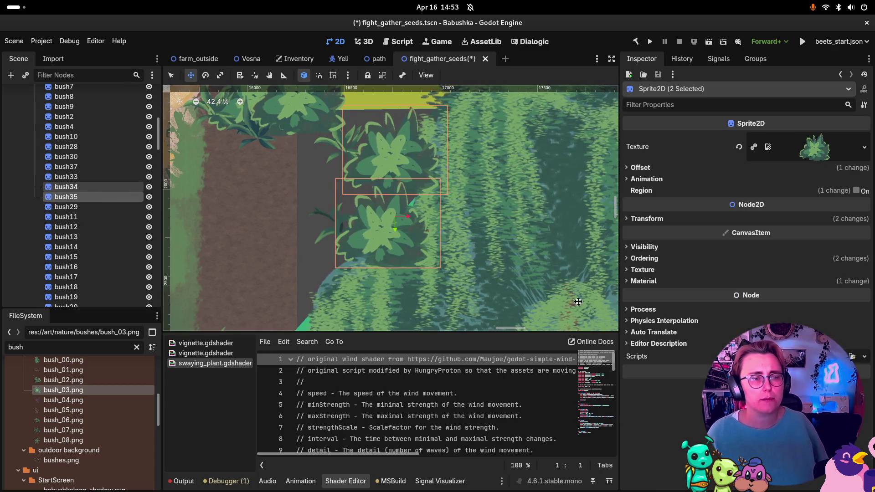
left_click(644, 258)
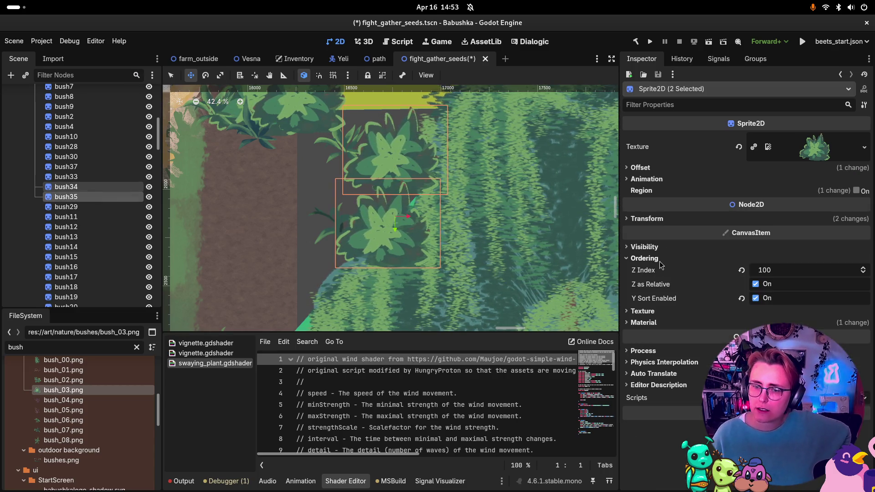
left_click(772, 270)
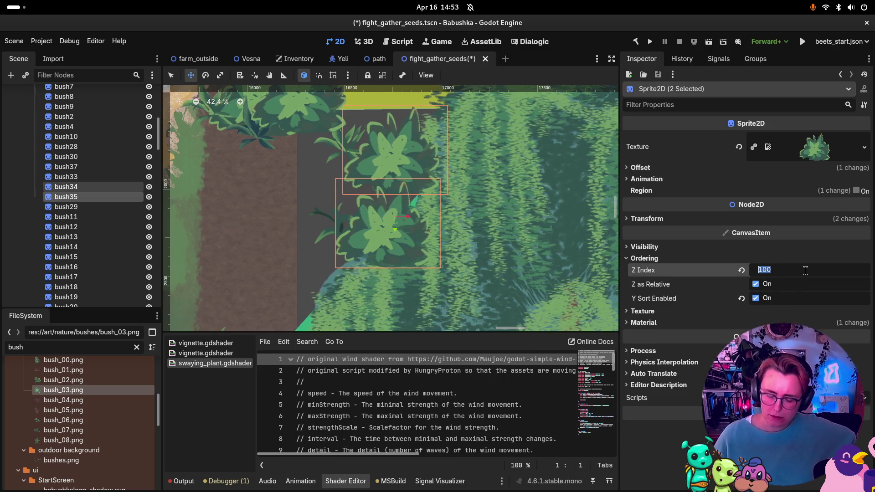
type("50")
scroll(377, 229, "down", 4)
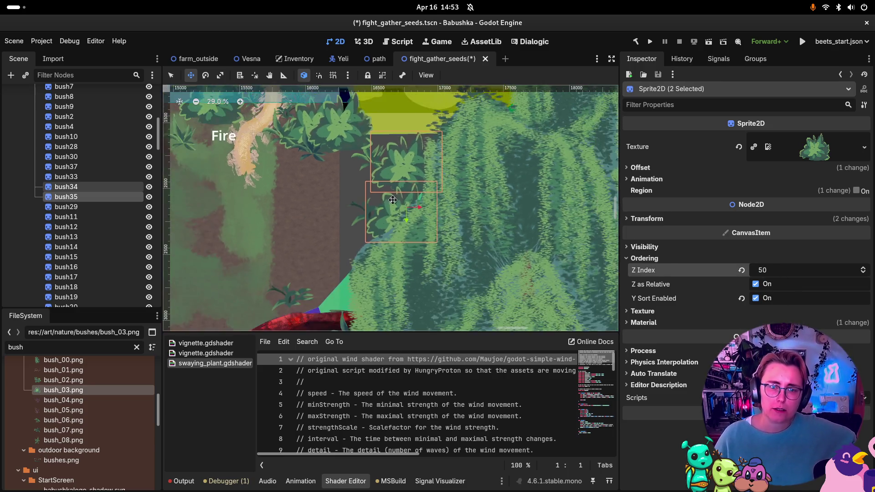
scroll(391, 126, "up", 4)
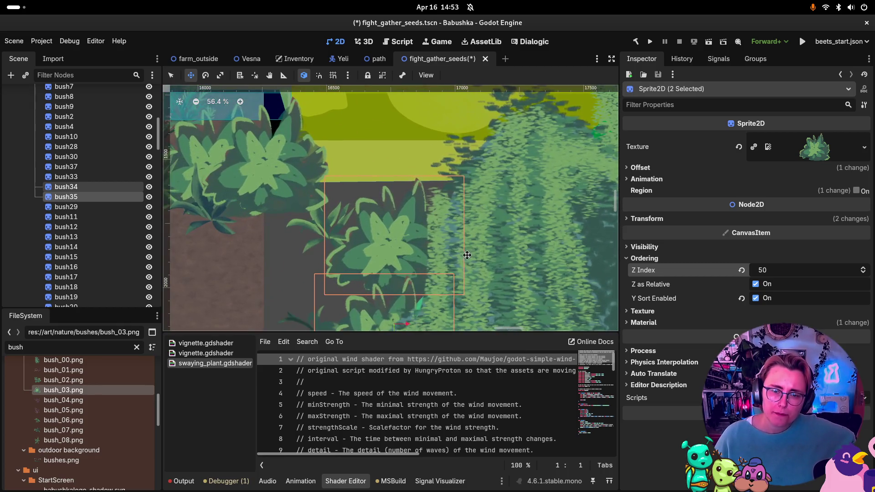
scroll(410, 182, "down", 3)
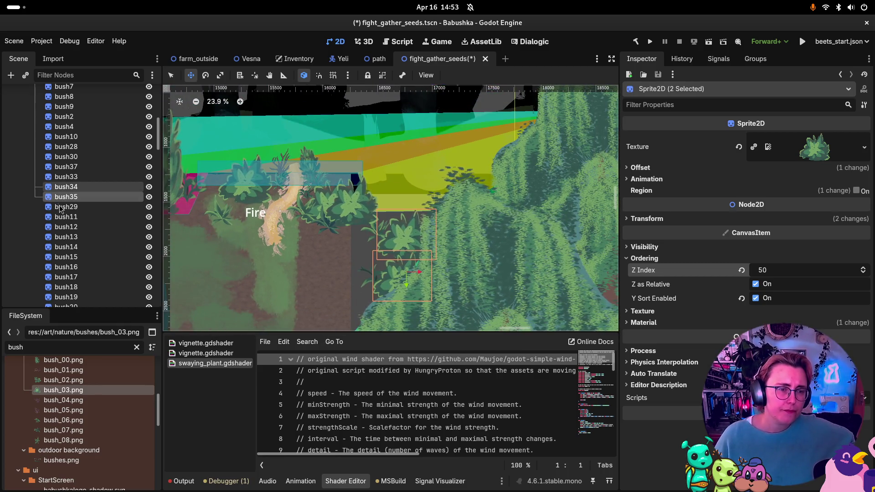
Give bush29 bush_08.png and bush11 bush_06.png, disabling region on each.
double_click(52, 207)
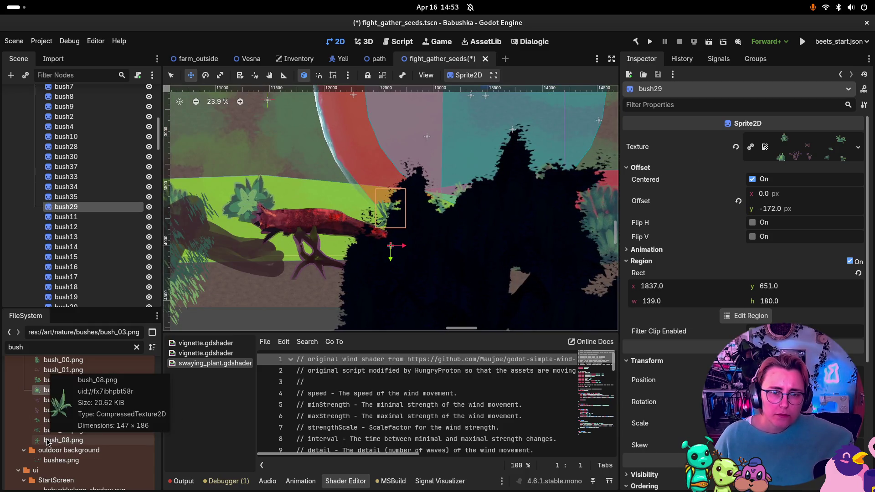
left_click_drag(47, 441, 841, 152)
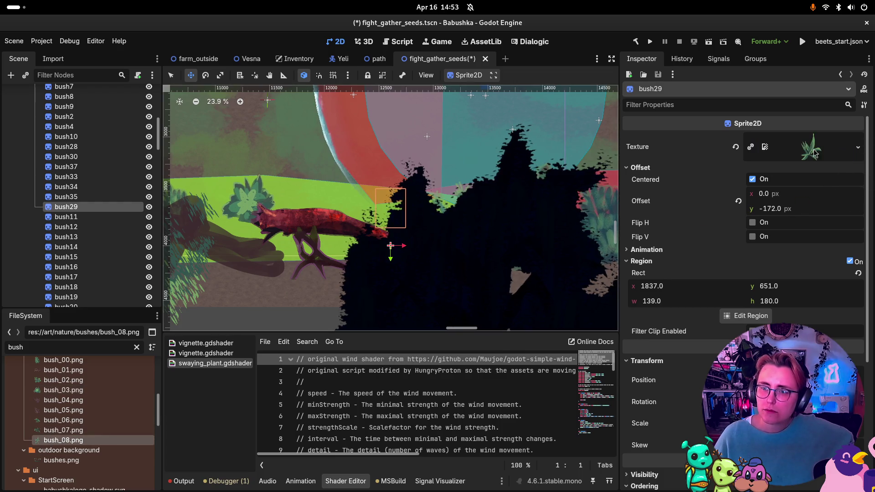
left_click(849, 262)
left_click(48, 217)
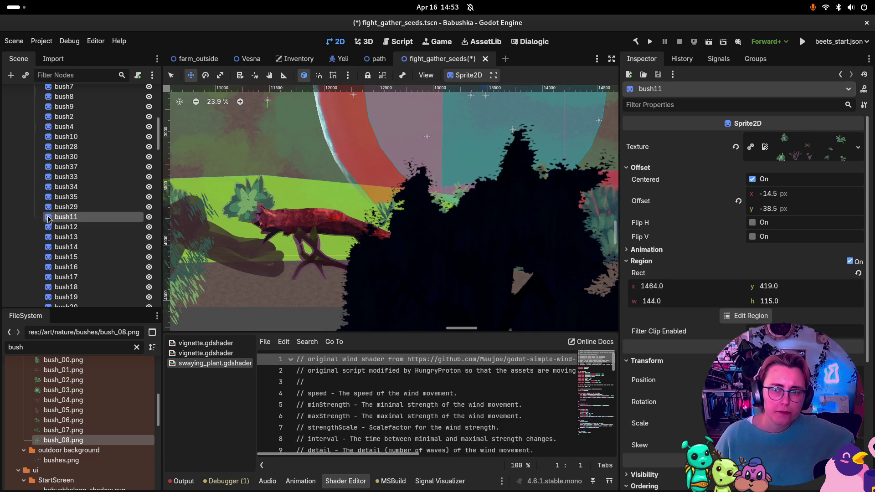
double_click(47, 220)
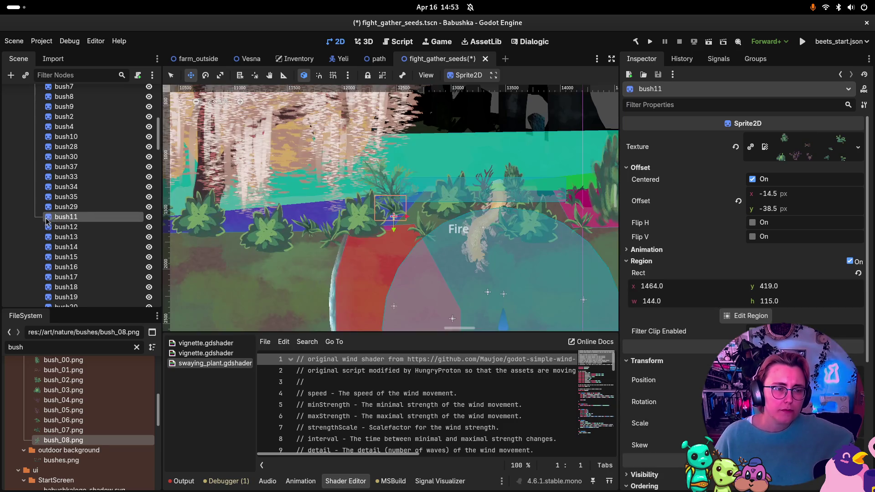
mouse_move(64, 420)
left_mouse_down()
mouse_move(835, 152)
mouse_move(820, 152)
left_mouse_up()
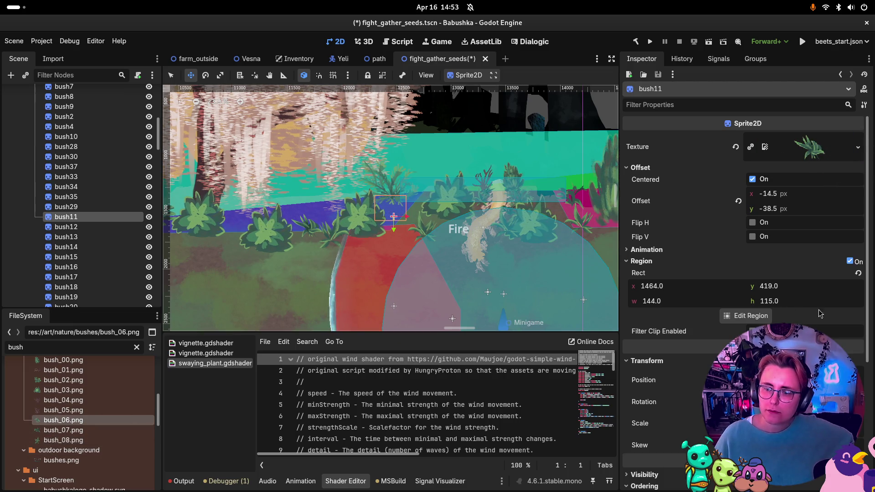
left_click(849, 261)
Give bush12 the bush_02.png texture, replacing bush_00.png, with region disabled.
left_click(64, 226)
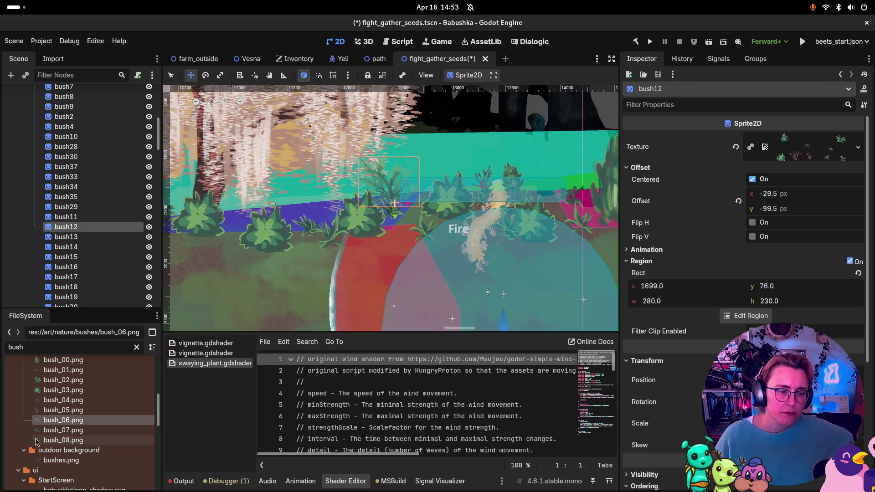
mouse_move(59, 360)
left_mouse_down()
mouse_move(64, 370)
mouse_move(758, 184)
mouse_move(780, 147)
left_mouse_up()
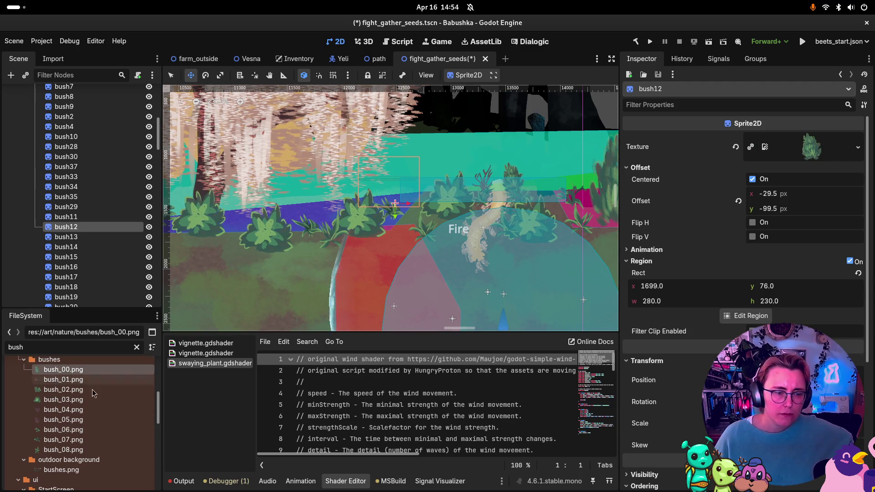
left_click_drag(67, 392, 813, 147)
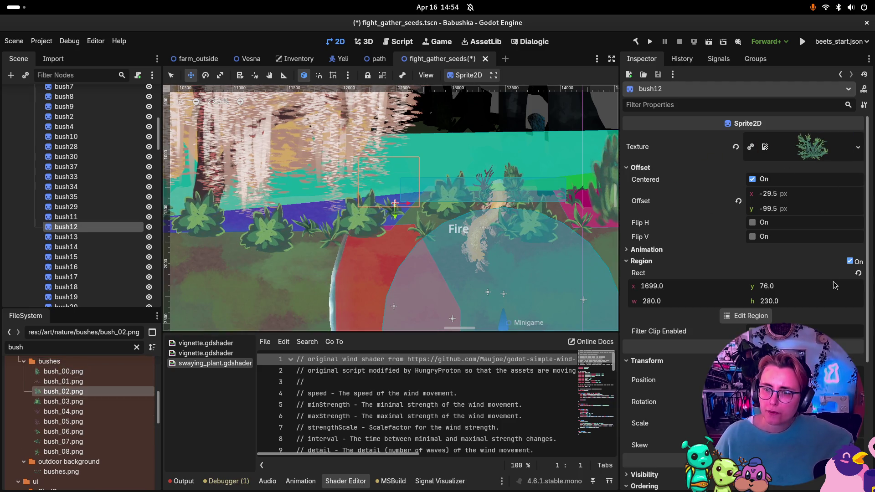
left_click(849, 261)
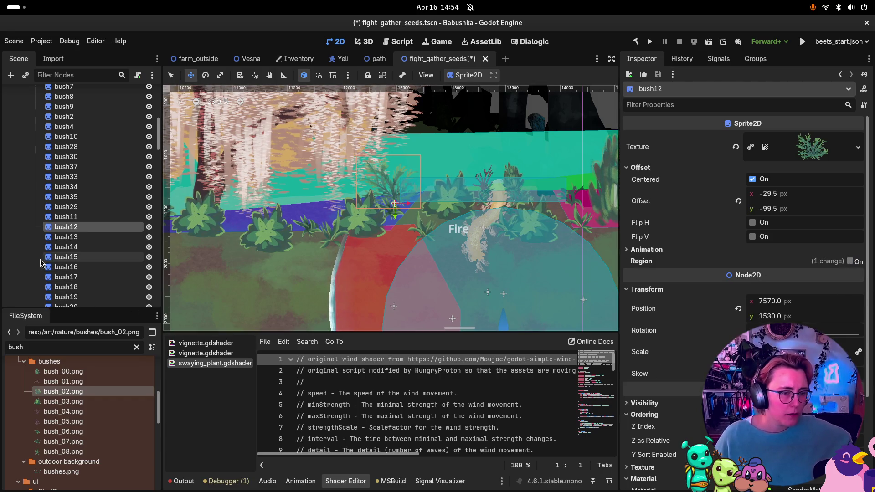
Give bush13 the bush_02.png texture with its region disabled.
left_click(50, 237)
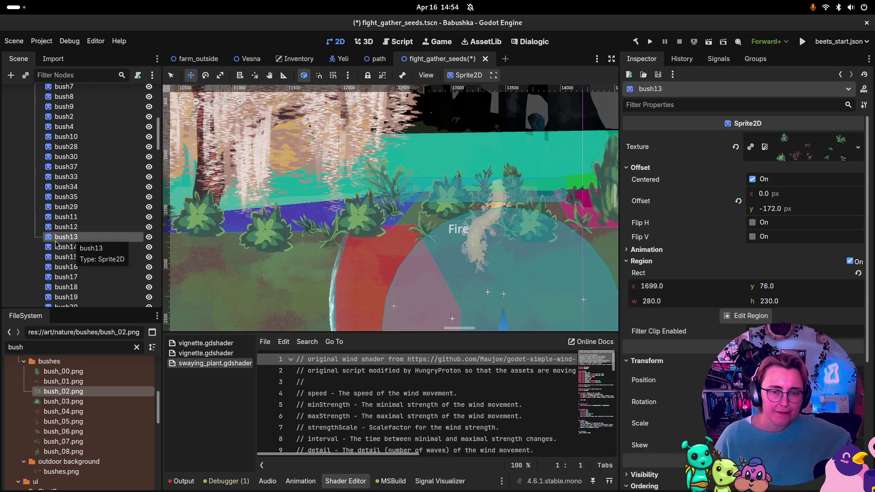
double_click(49, 239)
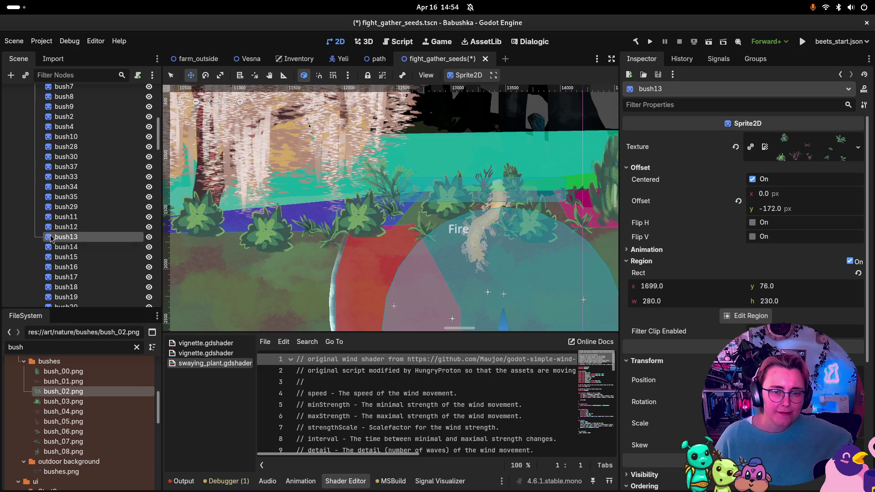
double_click(49, 240)
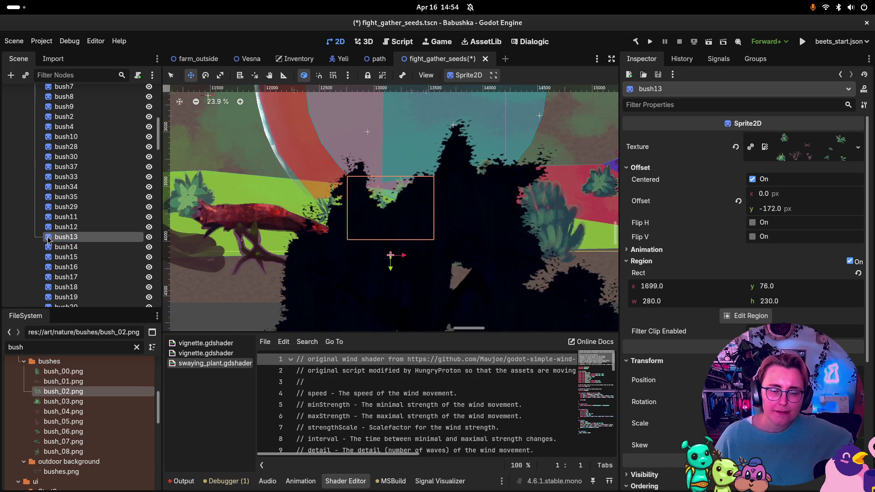
mouse_move(62, 392)
left_mouse_down()
mouse_move(150, 382)
mouse_move(810, 151)
left_mouse_up()
left_click(849, 262)
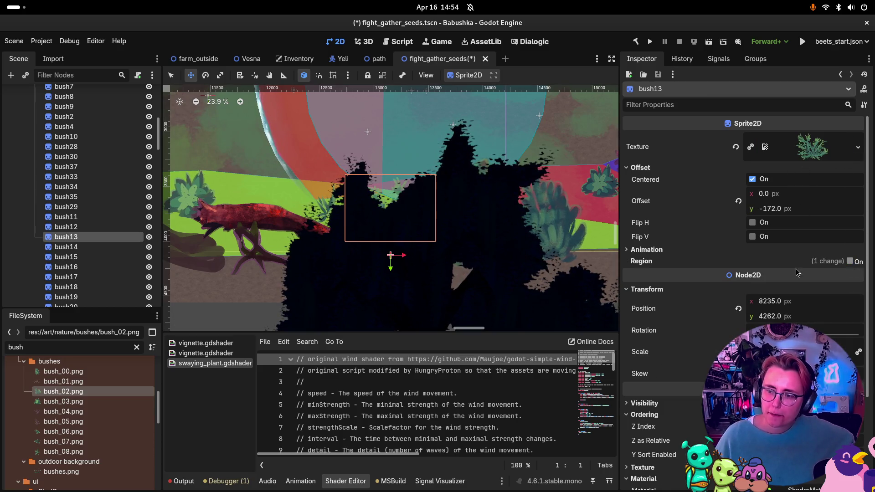
Give bush14 and bush15 the bush_00.png texture, disabling region on both.
left_click(51, 247)
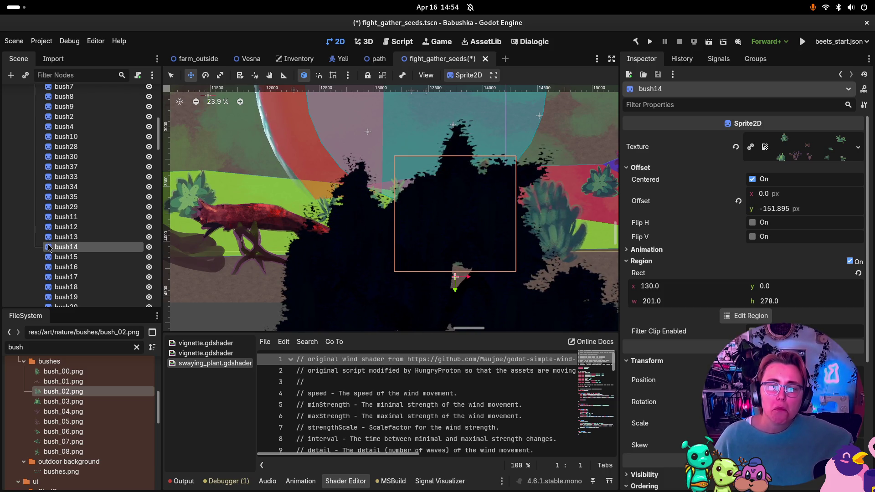
mouse_move(64, 372)
left_mouse_down()
mouse_move(787, 215)
mouse_move(825, 154)
mouse_move(813, 146)
left_mouse_up()
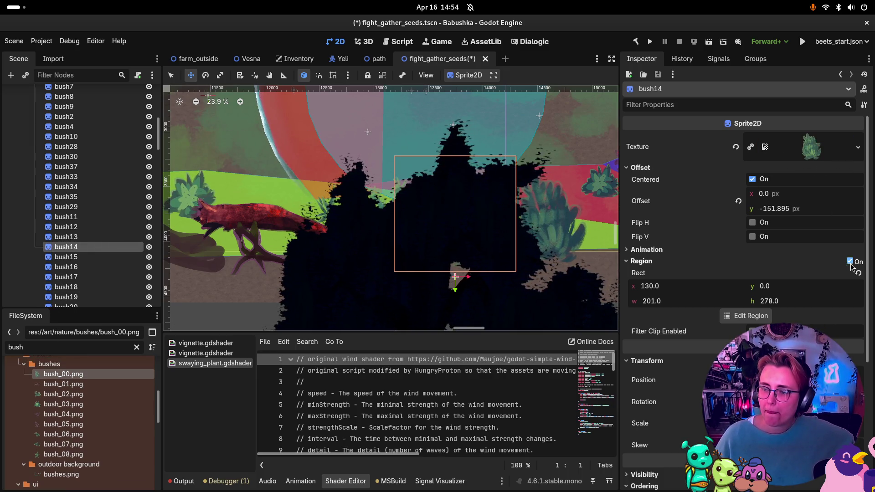
left_click(849, 262)
left_click(49, 258)
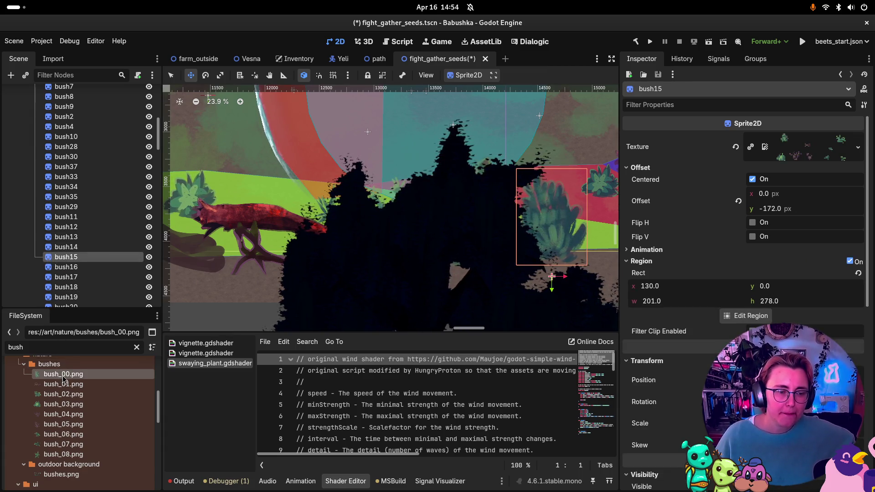
mouse_move(63, 379)
left_mouse_down()
mouse_move(813, 155)
mouse_move(812, 147)
left_mouse_up()
left_click(850, 262)
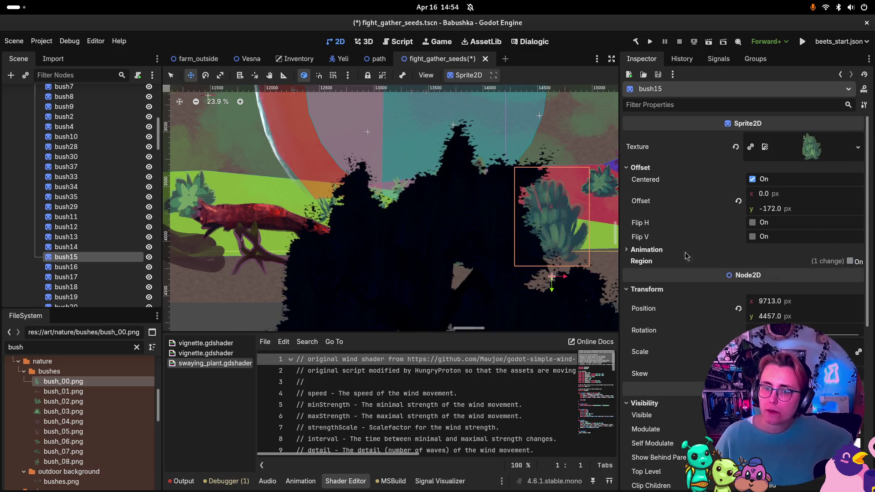
double_click(49, 268)
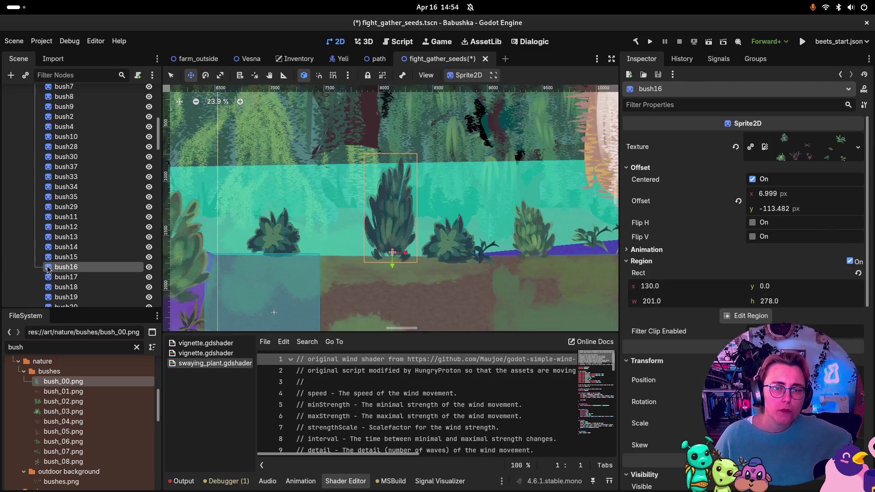
Give bush16 and bush17 the bush_00.png texture, disabling region on both.
mouse_move(63, 382)
left_mouse_down()
mouse_move(63, 367)
mouse_move(744, 130)
mouse_move(770, 147)
left_mouse_up()
left_click(849, 261)
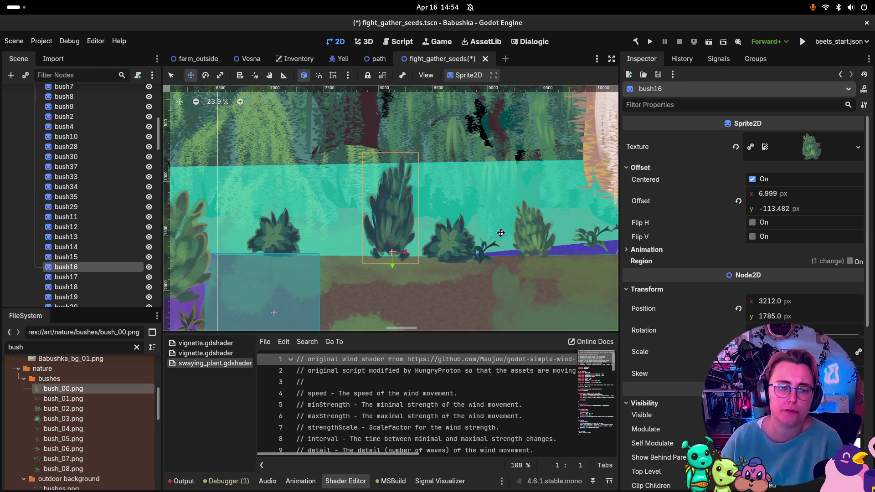
double_click(51, 277)
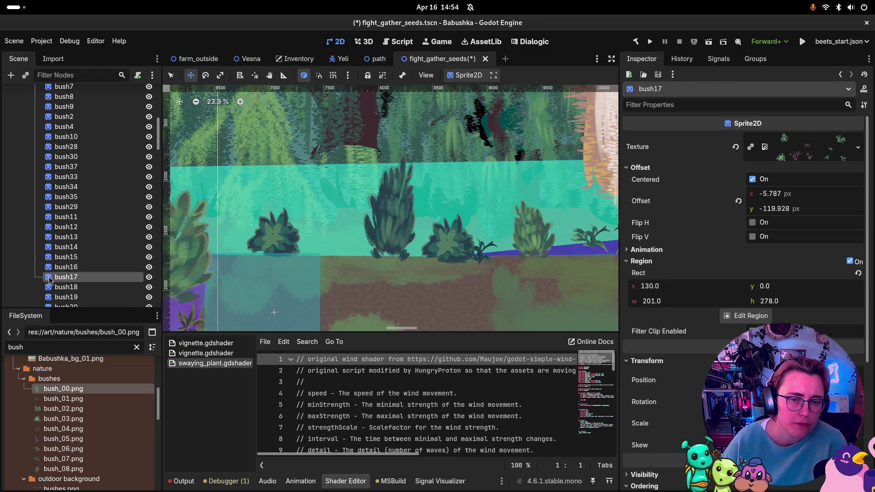
mouse_move(63, 388)
left_mouse_down()
mouse_move(246, 146)
mouse_move(808, 147)
left_mouse_up()
left_click(849, 262)
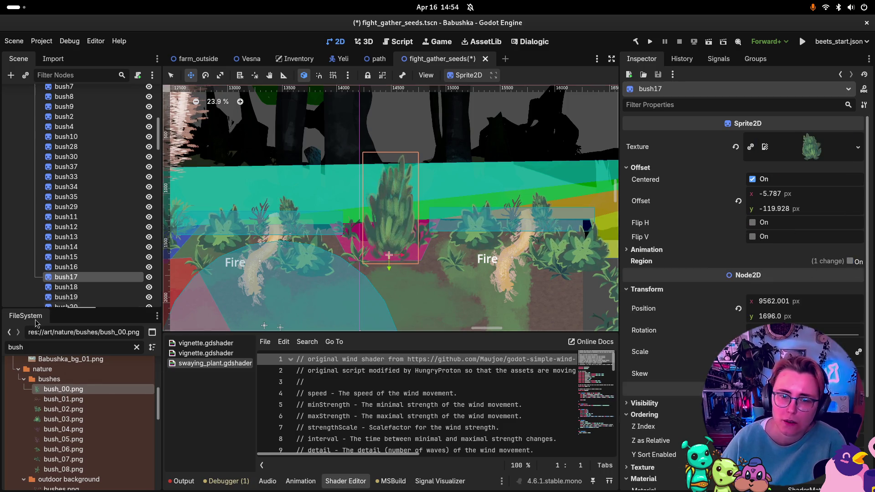
Try bush_07, bush_08, bush_06 and bush_02 on bush18, settling on bush_07.png.
double_click(51, 287)
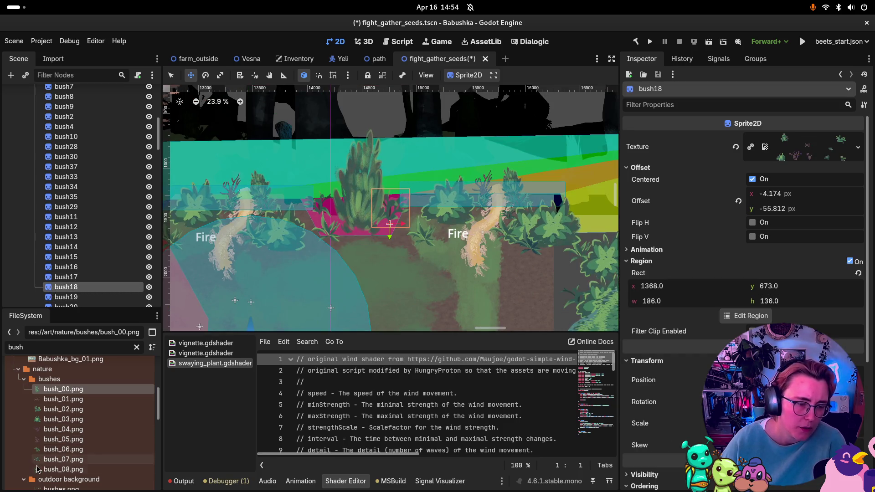
left_click_drag(63, 459, 808, 148)
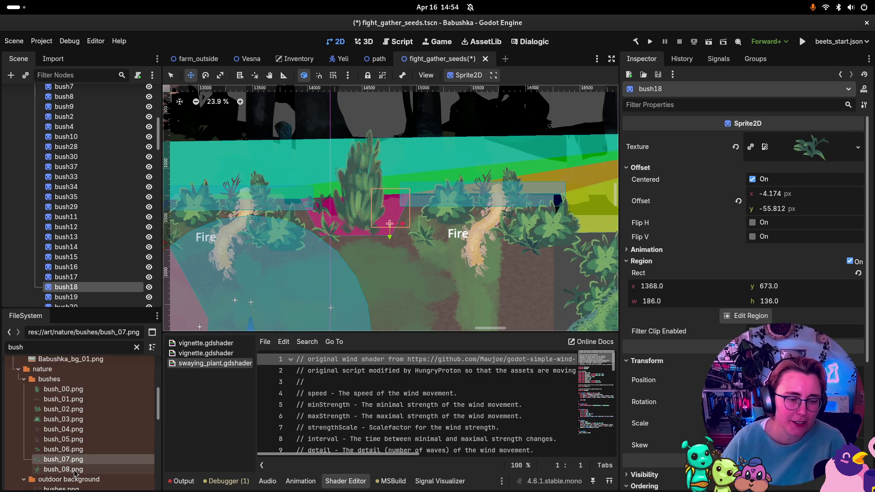
mouse_move(63, 469)
left_mouse_down()
mouse_move(588, 255)
mouse_move(820, 146)
left_mouse_up()
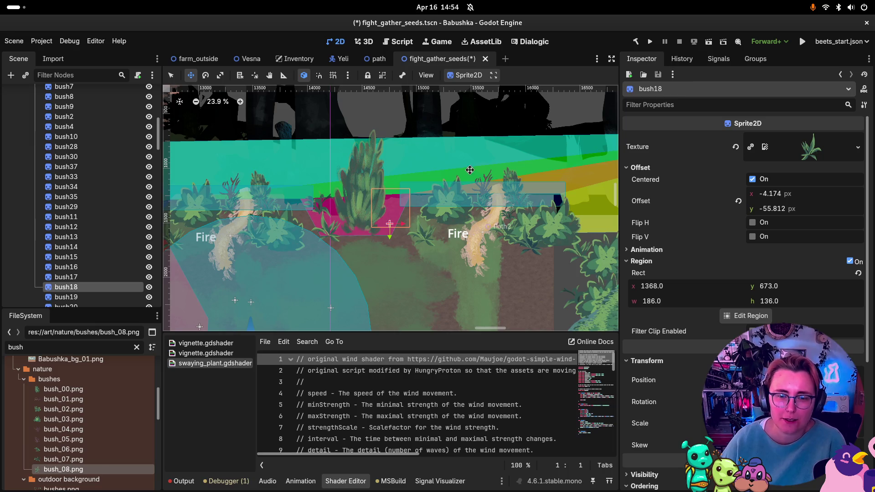
mouse_move(64, 449)
left_mouse_down()
mouse_move(69, 437)
mouse_move(805, 149)
left_mouse_up()
left_click_drag(63, 459, 810, 151)
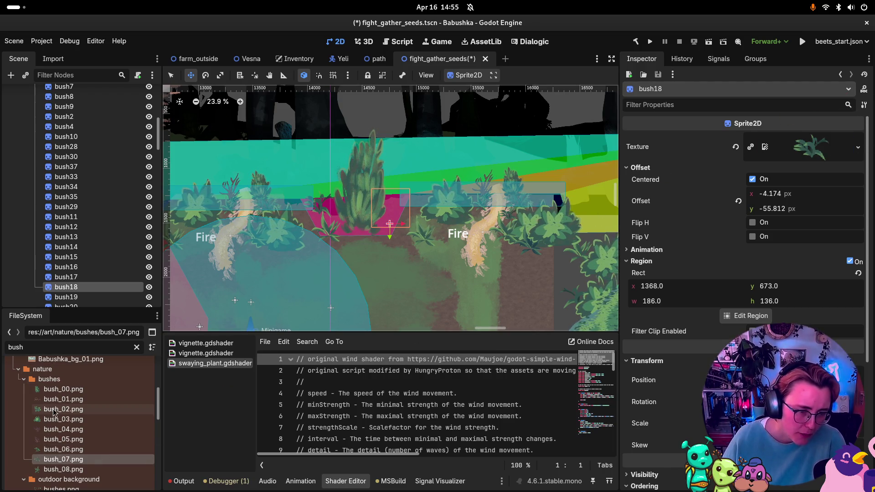
mouse_move(64, 409)
left_mouse_down()
mouse_move(752, 132)
mouse_move(815, 152)
left_mouse_up()
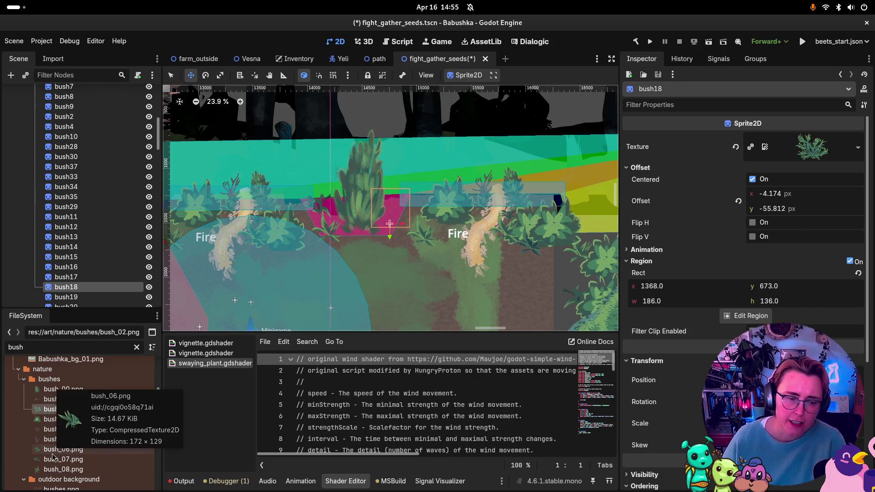
mouse_move(57, 450)
left_mouse_down()
mouse_move(441, 353)
mouse_move(809, 164)
mouse_move(808, 154)
left_mouse_up()
mouse_move(57, 459)
left_mouse_down()
mouse_move(364, 114)
mouse_move(815, 150)
left_mouse_up()
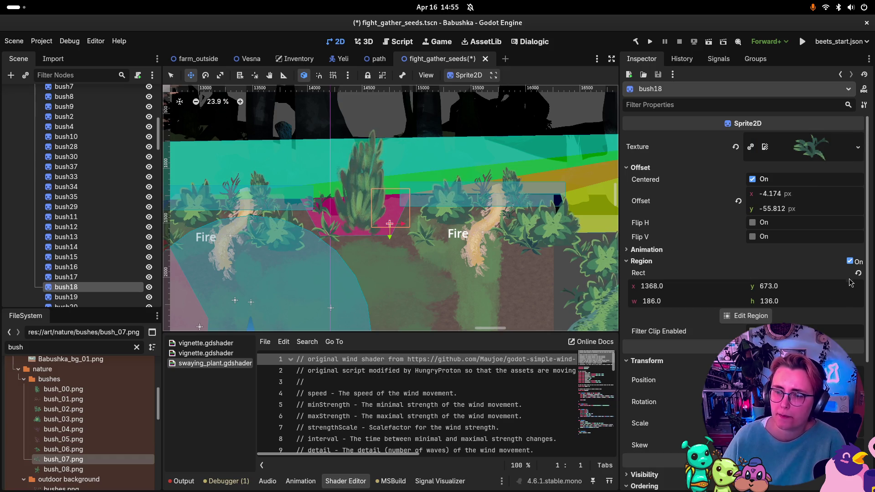
left_click(846, 264)
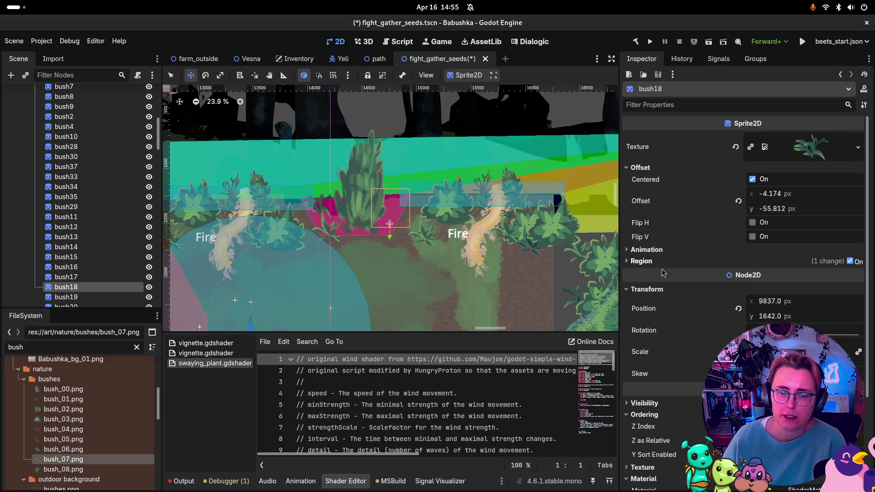
Disable bush18's region so bush_07.png shows whole, then select bush19.
left_click(850, 261)
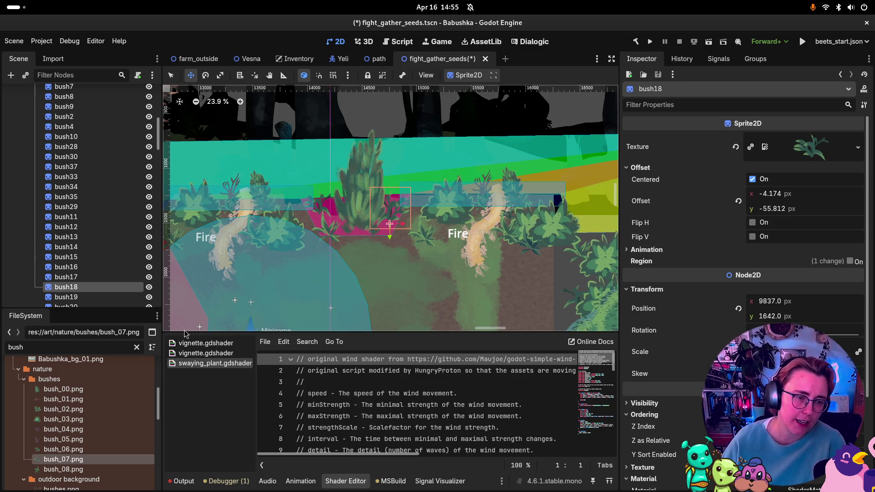
left_click(93, 296)
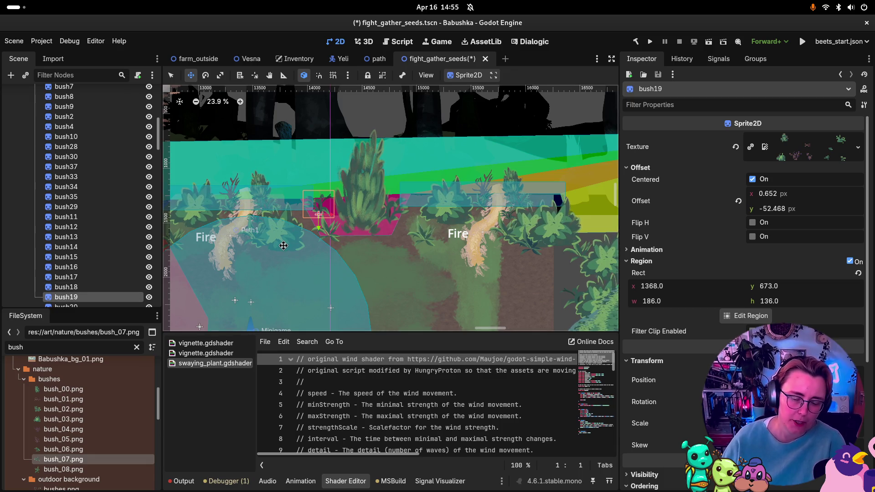